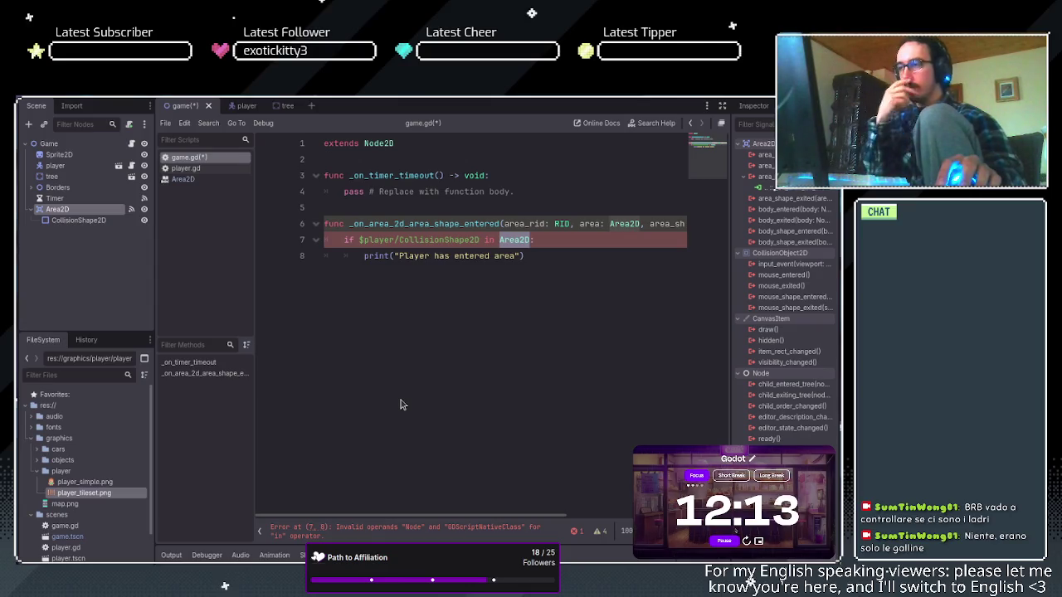
Delete the area-shape-entered handler from game.gd and remove the Area2D's signal connection.
{"action": "mouse_move", "coordinate": [545, 255]}
{"action": "left_mouse_down"}
{"action": "mouse_move", "coordinate": [336, 240]}
{"action": "mouse_move", "coordinate": [332, 225]}
{"action": "mouse_move", "coordinate": [314, 226]}
{"action": "left_mouse_up"}
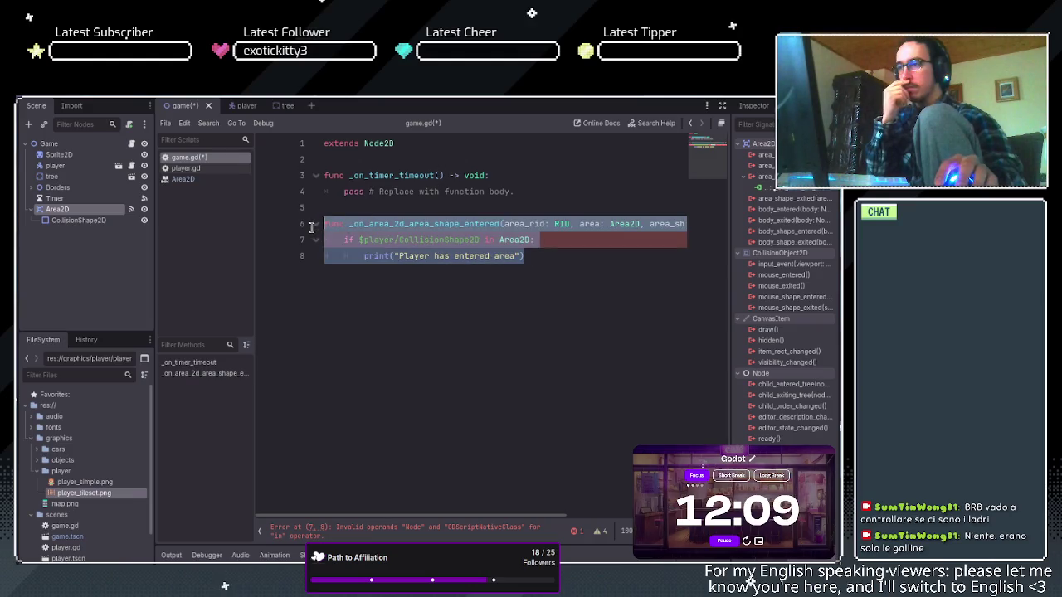
{"action": "key", "text": "BackSpace"}
{"action": "key", "text": "BackSpace"}
{"action": "key", "text": "BackSpace"}
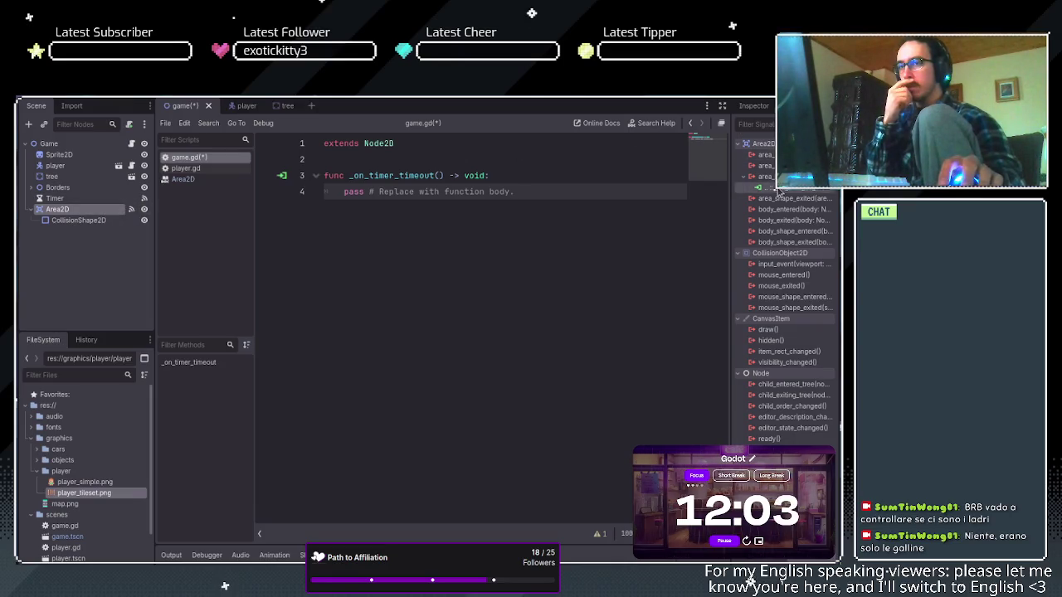
{"action": "key", "text": "Delete"}
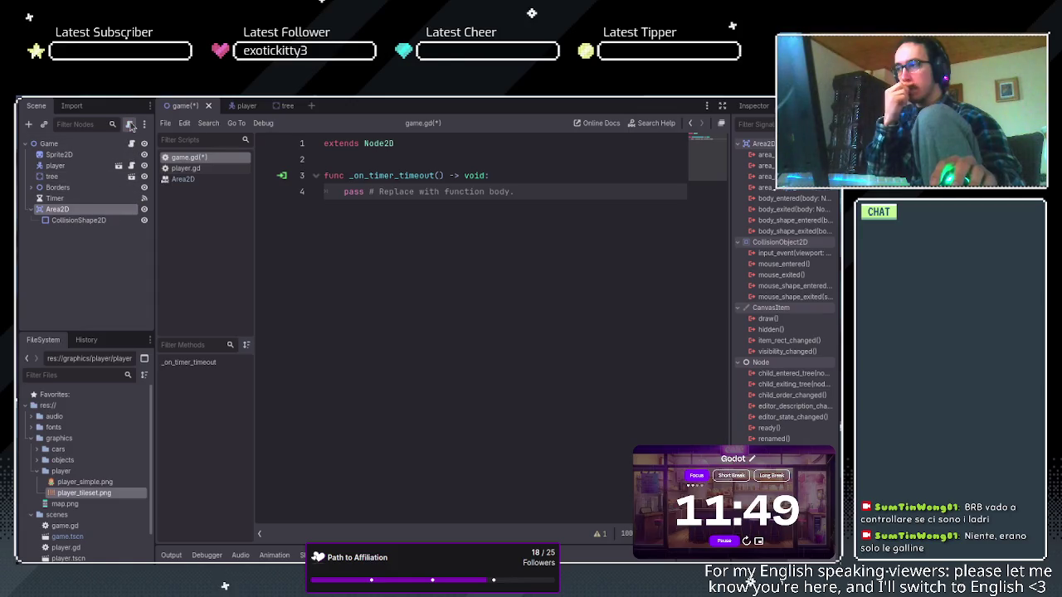
{"action": "left_click", "coordinate": [481, 408]}
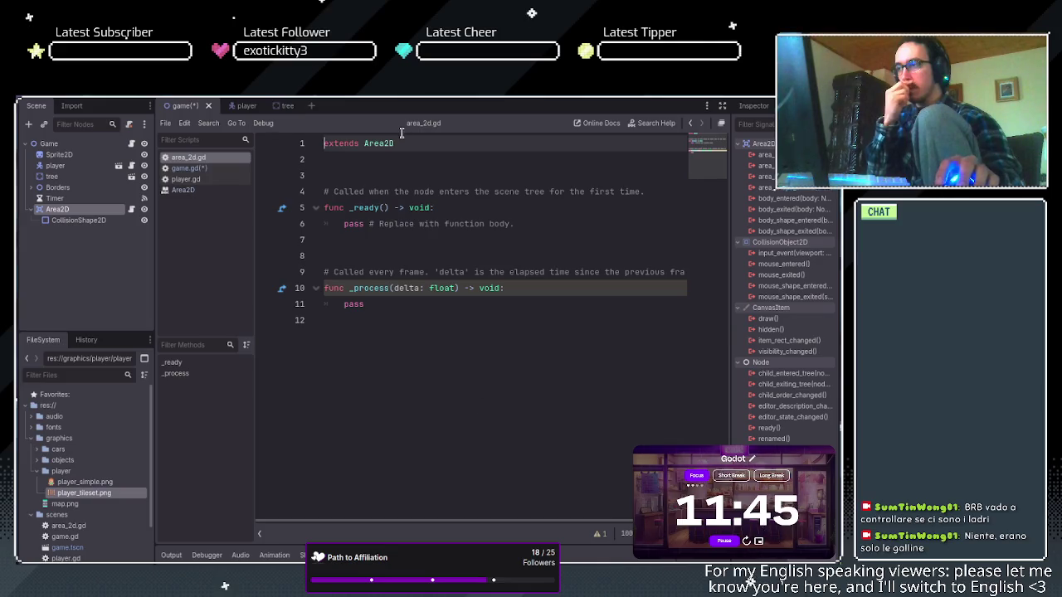
Save the scene and scripts with Ctrl+S.
{"action": "left_click", "coordinate": [207, 169]}
{"action": "key", "text": "ctrl+s"}
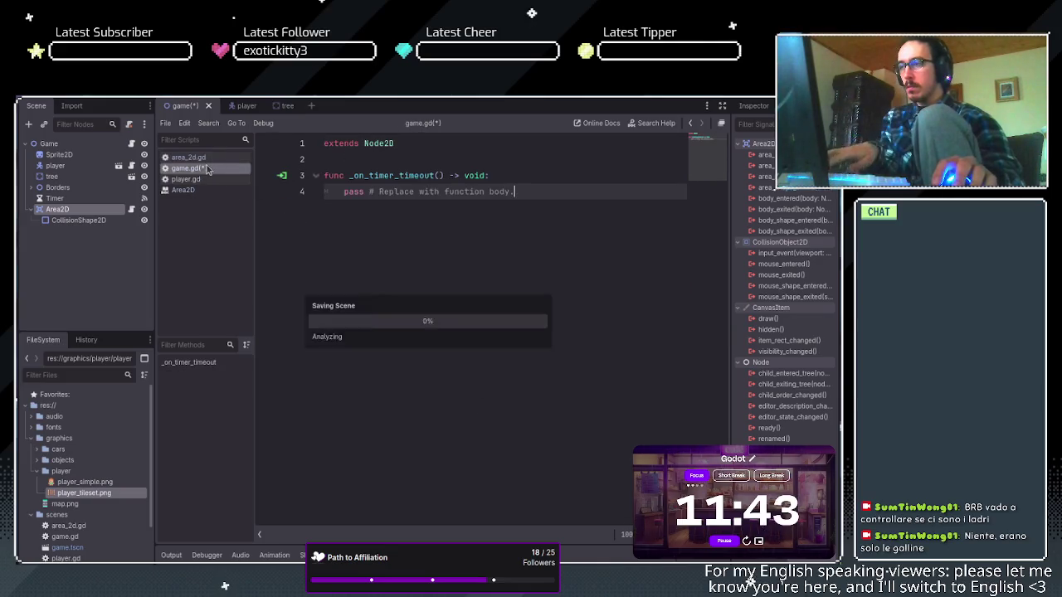
{"action": "left_click", "coordinate": [226, 156]}
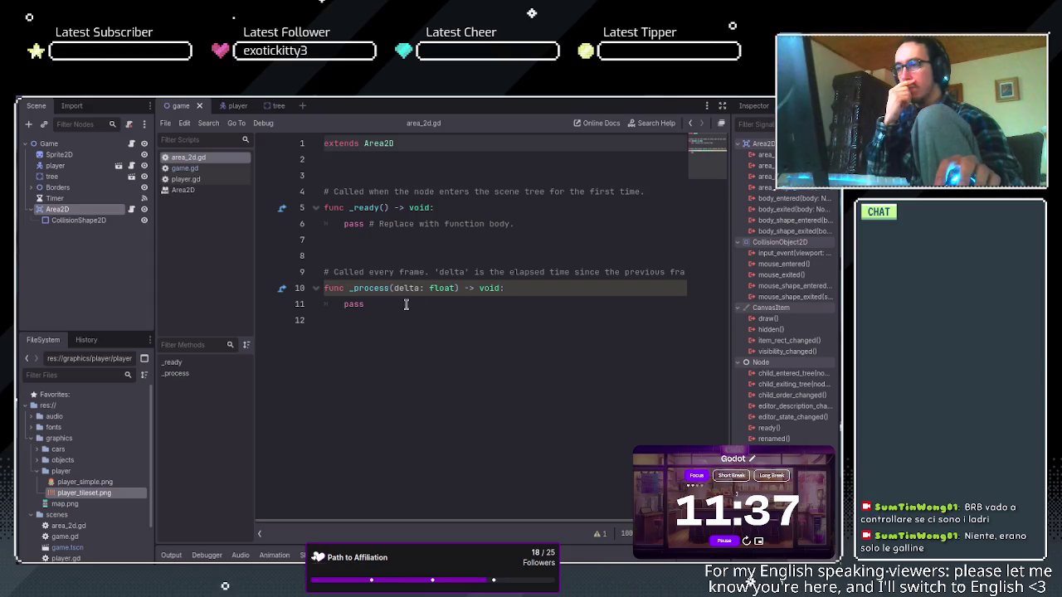
Remove the extra blank line under extends and the placeholder pass line in area_2d.gd's _ready.
{"action": "left_click", "coordinate": [399, 241]}
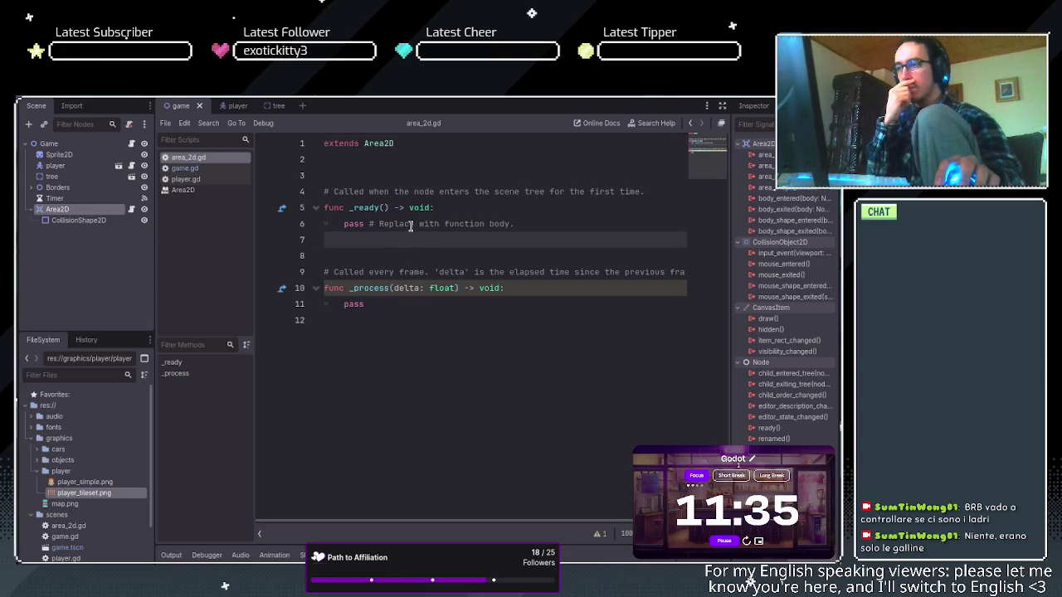
{"action": "left_click", "coordinate": [381, 177]}
{"action": "key", "text": "BackSpace"}
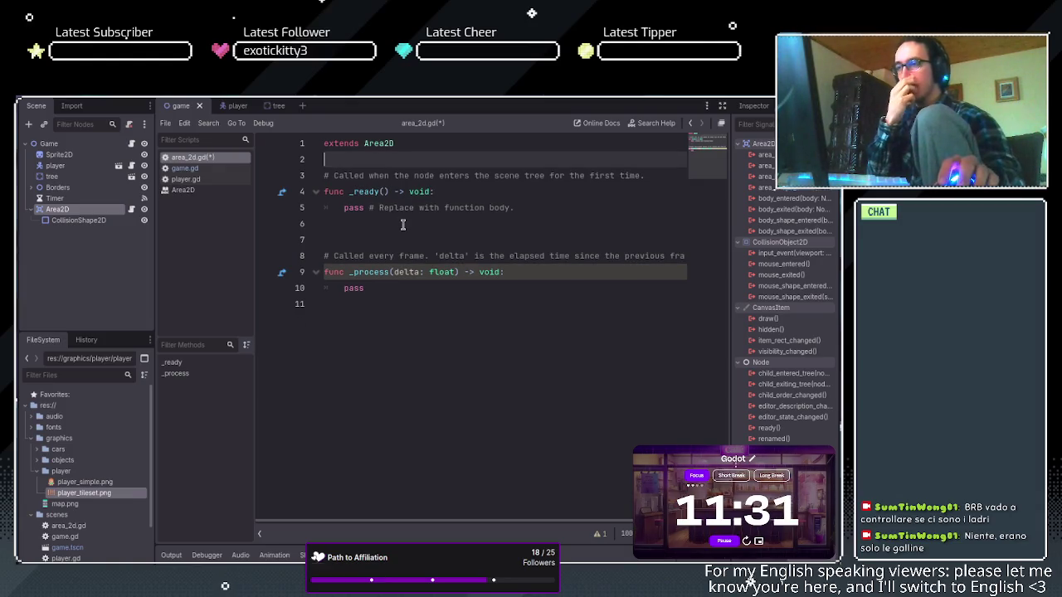
{"action": "left_click", "coordinate": [412, 209]}
{"action": "left_click_drag", "start_coordinate": [516, 208], "coordinate": [234, 207]}
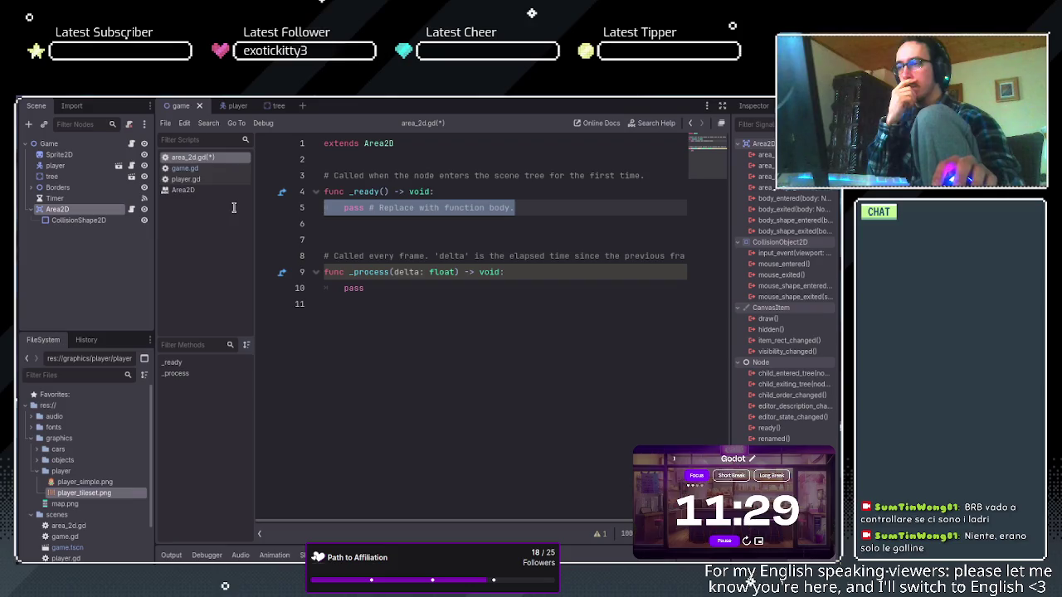
{"action": "left_click", "coordinate": [344, 209]}
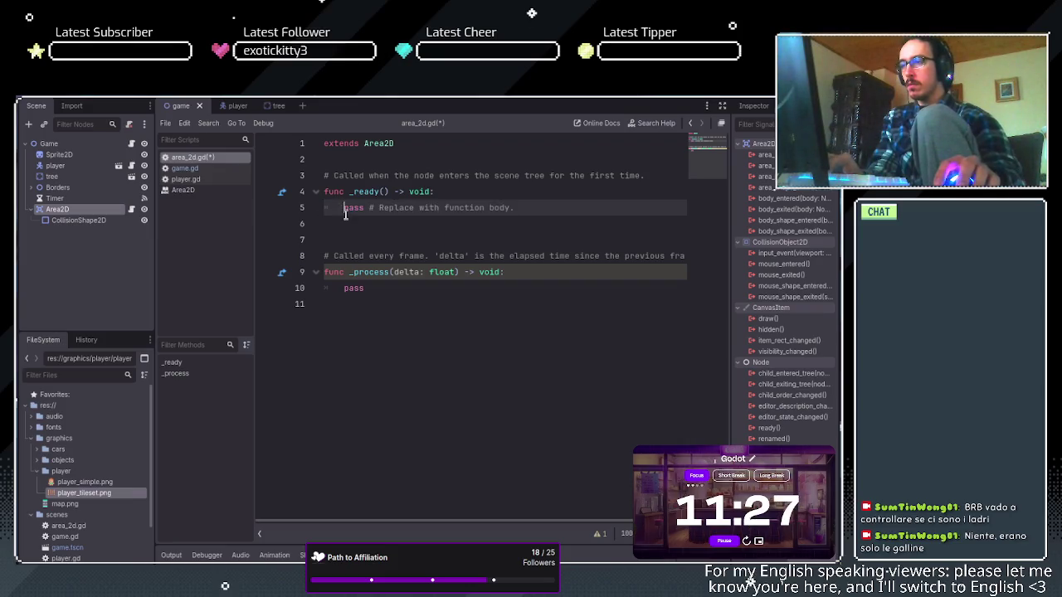
{"action": "left_click_drag", "start_coordinate": [344, 210], "coordinate": [518, 208]}
{"action": "key", "text": "BackSpace"}
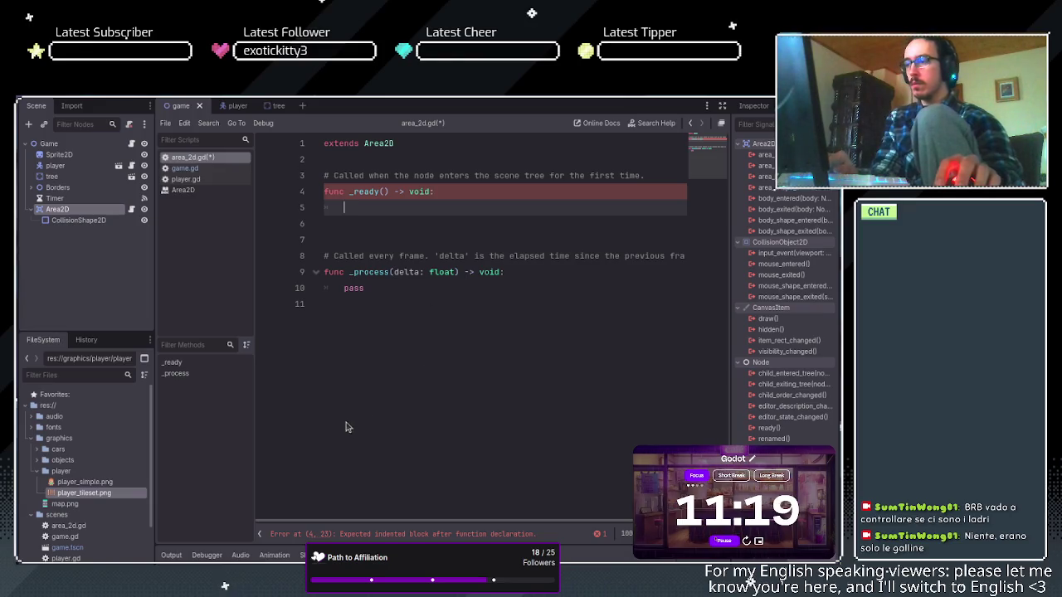
Write connect("body_entered", in _ready via autocomplete, trying self as the callable, then removing it.
{"action": "type", "text": "connect"}
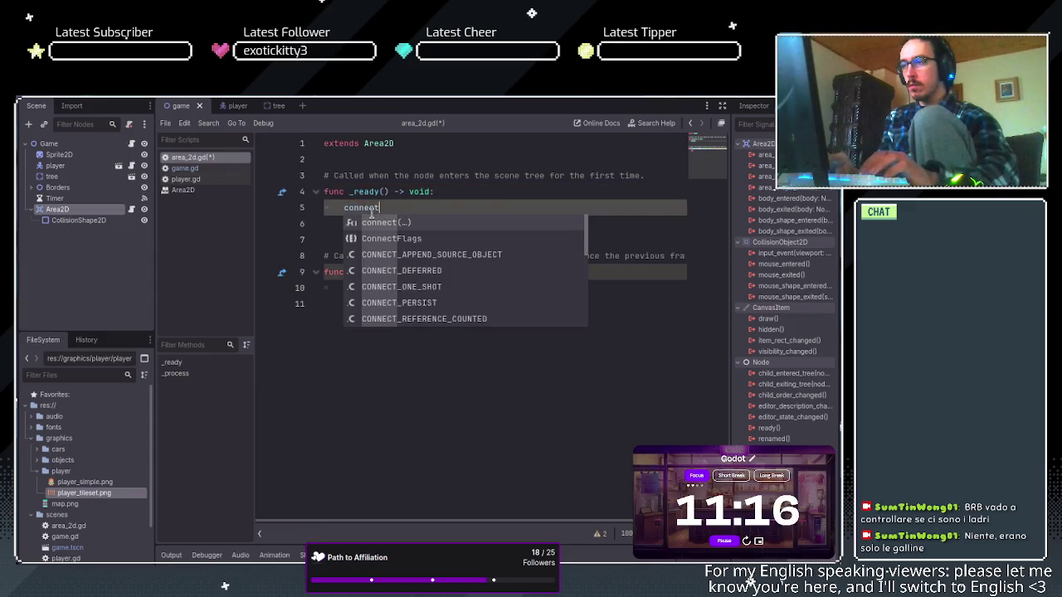
{"action": "key", "text": "Return"}
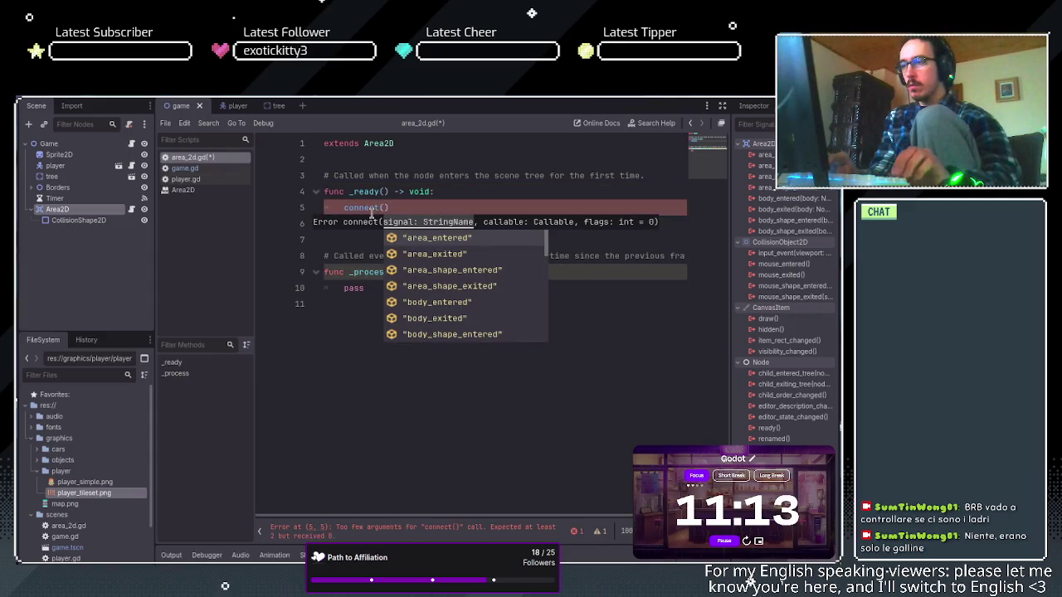
{"action": "key", "text": "Down"}
{"action": "key", "text": "Down"}
{"action": "key", "text": "Down"}
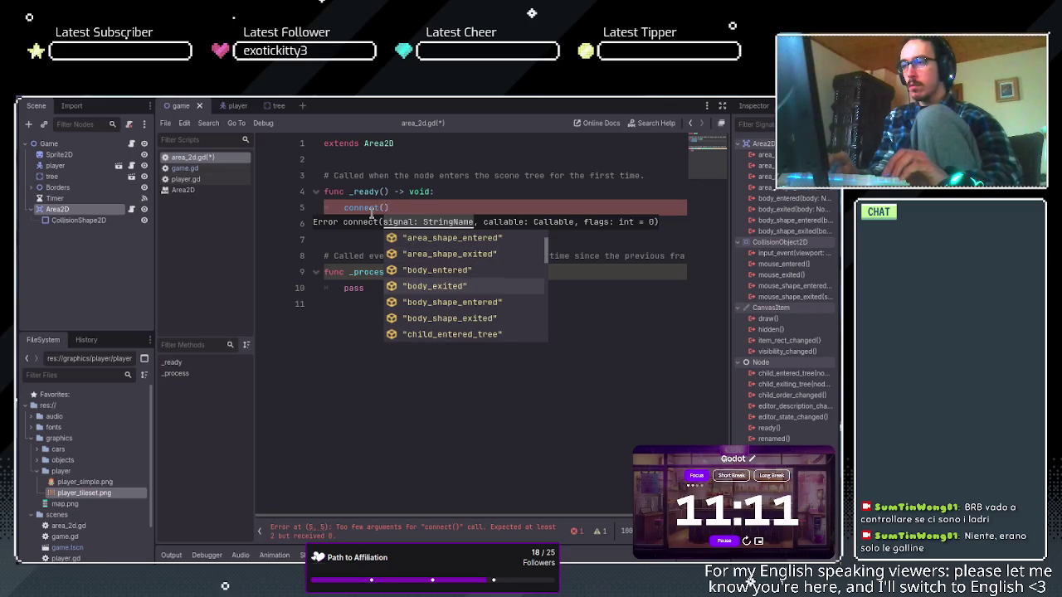
{"action": "key", "text": "Up"}
{"action": "key", "text": "Return"}
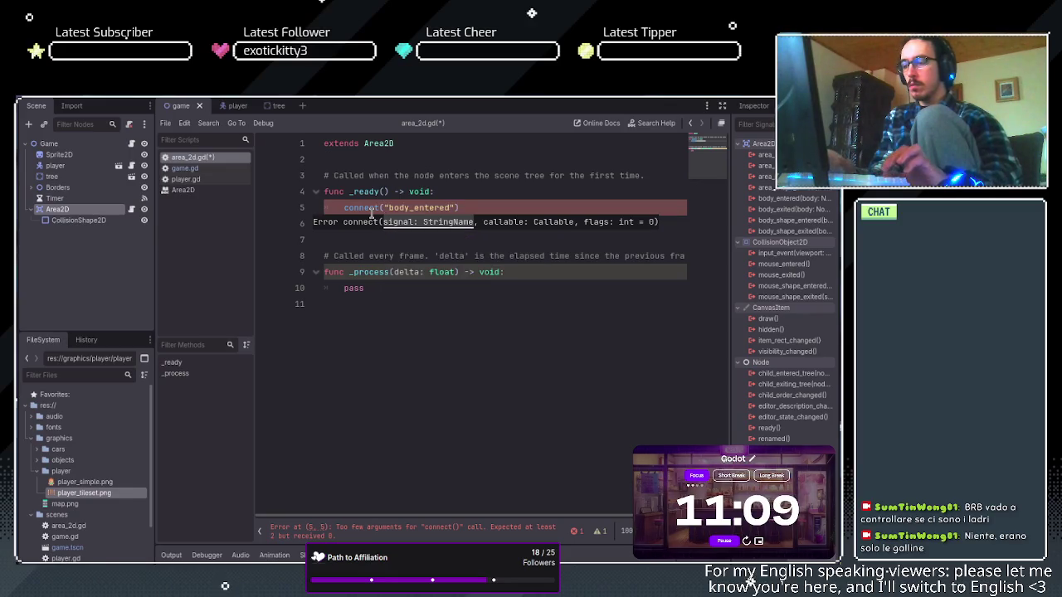
{"action": "type", "text": ","}
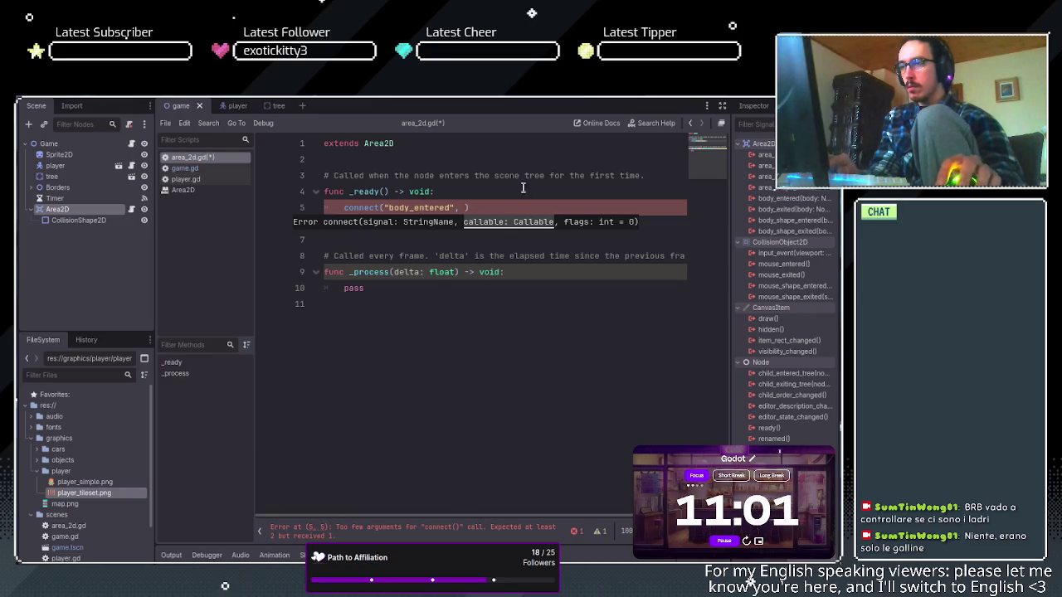
{"action": "type", "text": "self"}
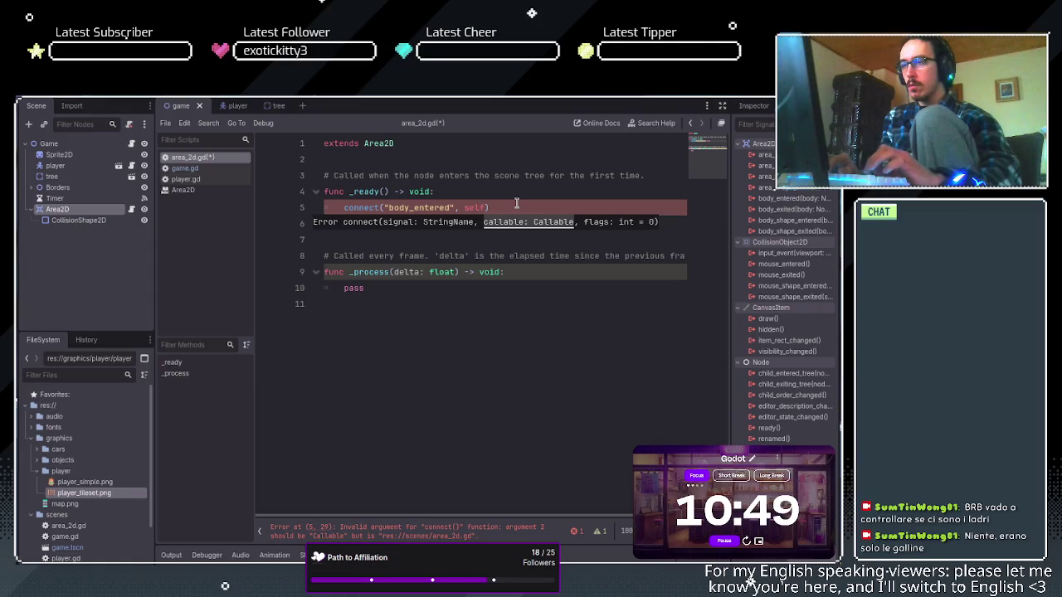
{"action": "key", "text": "BackSpace"}
{"action": "key", "text": "BackSpace"}
{"action": "key", "text": "BackSpace"}
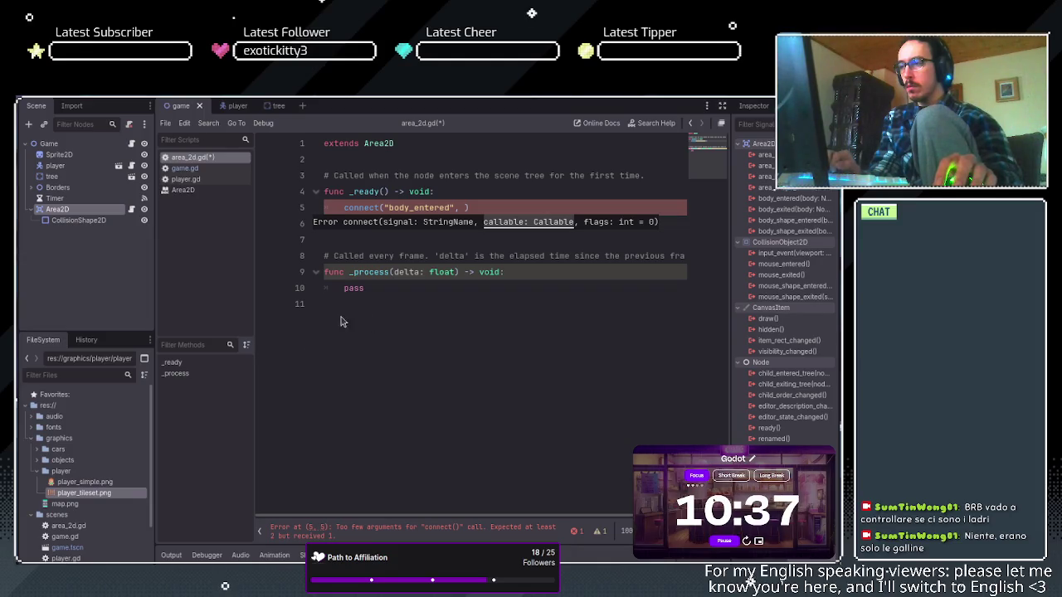
Try Area2D and then Callable as the connect call's second argument.
{"action": "type", "text": "ca"}
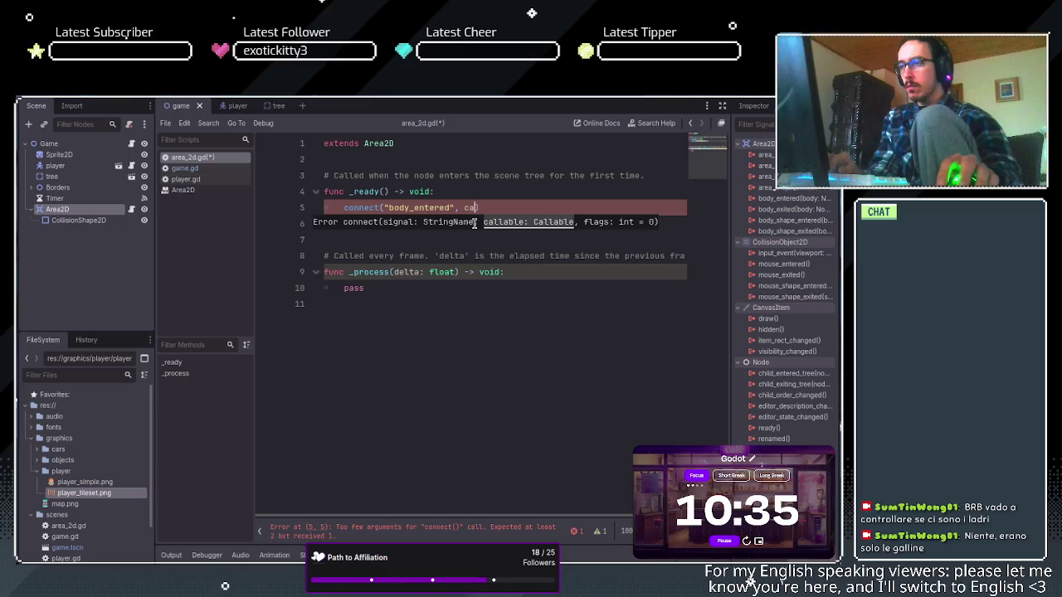
{"action": "key", "text": "BackSpace"}
{"action": "key", "text": "BackSpace"}
{"action": "key", "text": "BackSpace"}
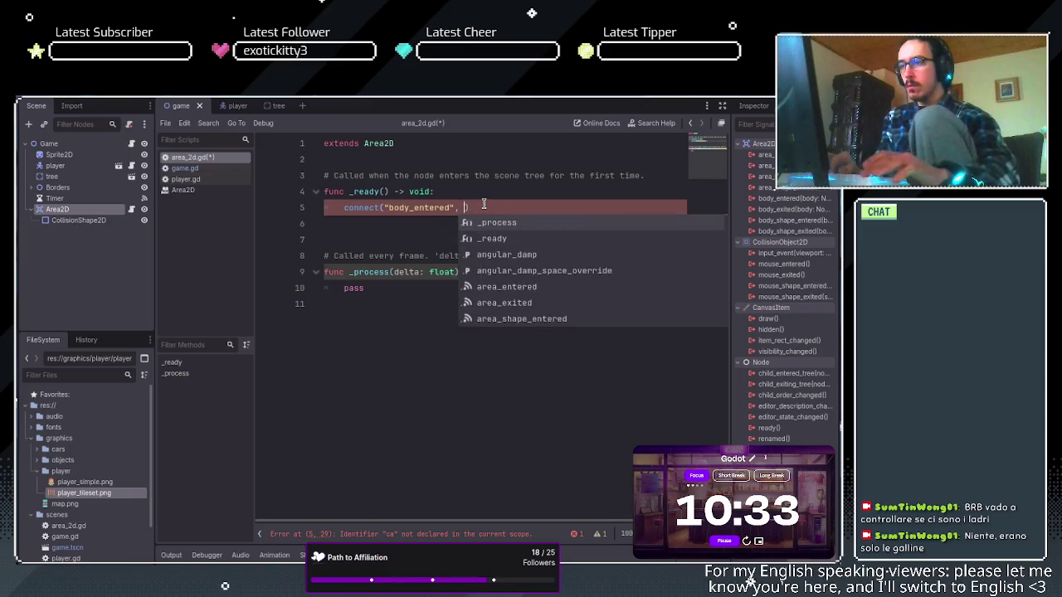
{"action": "type", "text": "A"}
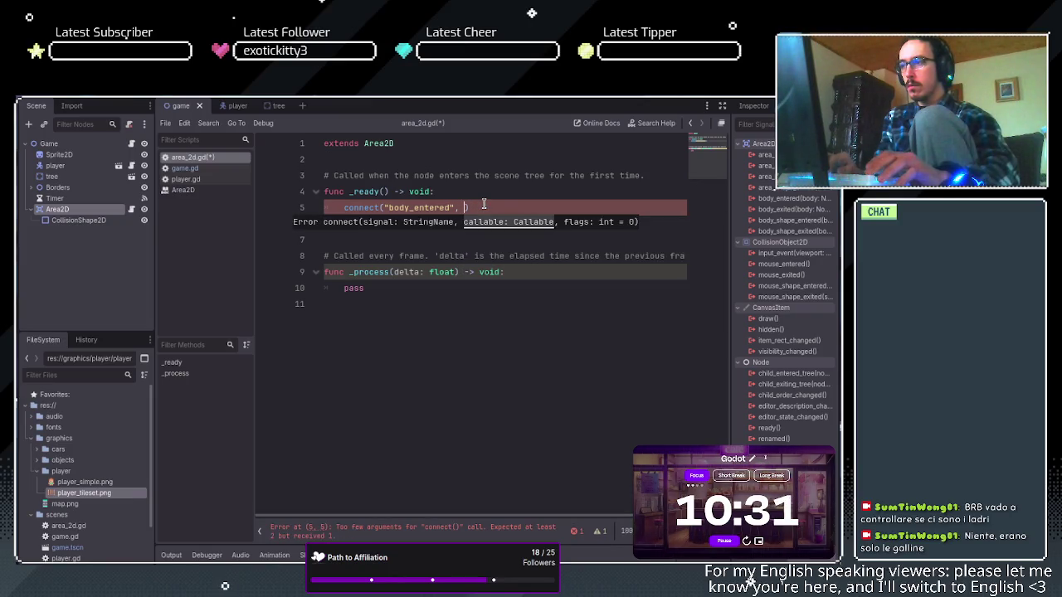
{"action": "type", "text": "rea"}
{"action": "key", "text": "BackSpace"}
{"action": "key", "text": "BackSpace"}
{"action": "key", "text": "BackSpace"}
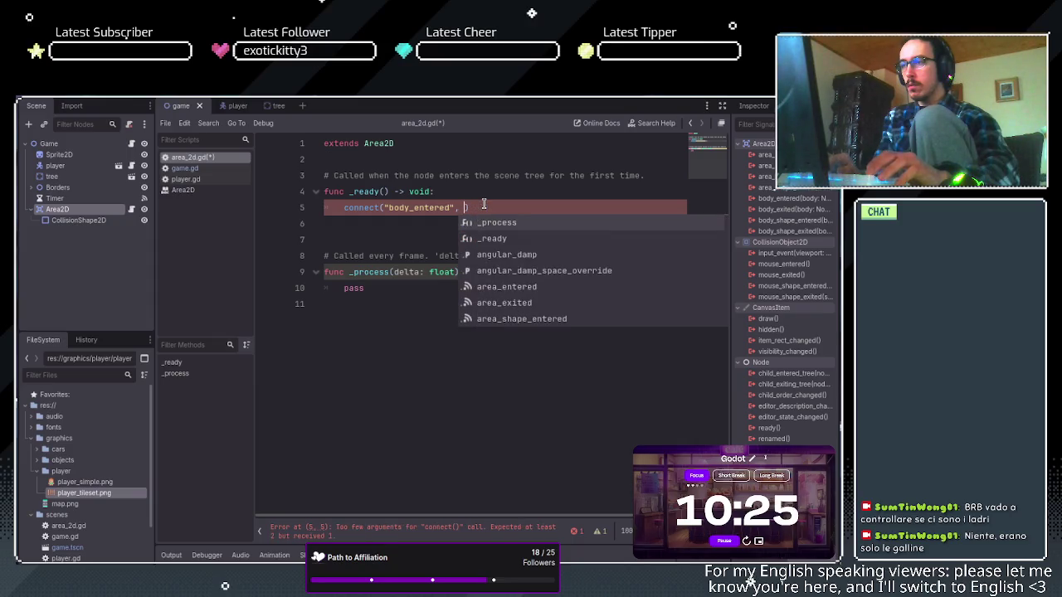
{"action": "type", "text": "area"}
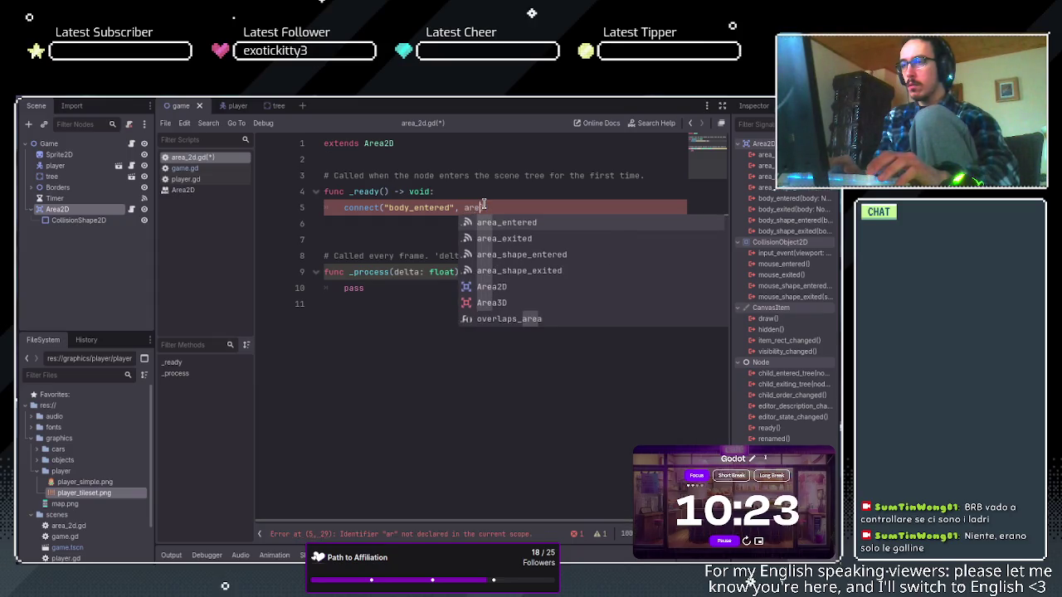
{"action": "key", "text": "BackSpace"}
{"action": "key", "text": "BackSpace"}
{"action": "key", "text": "BackSpace"}
{"action": "type", "text": "Area"}
{"action": "key", "text": "Return"}
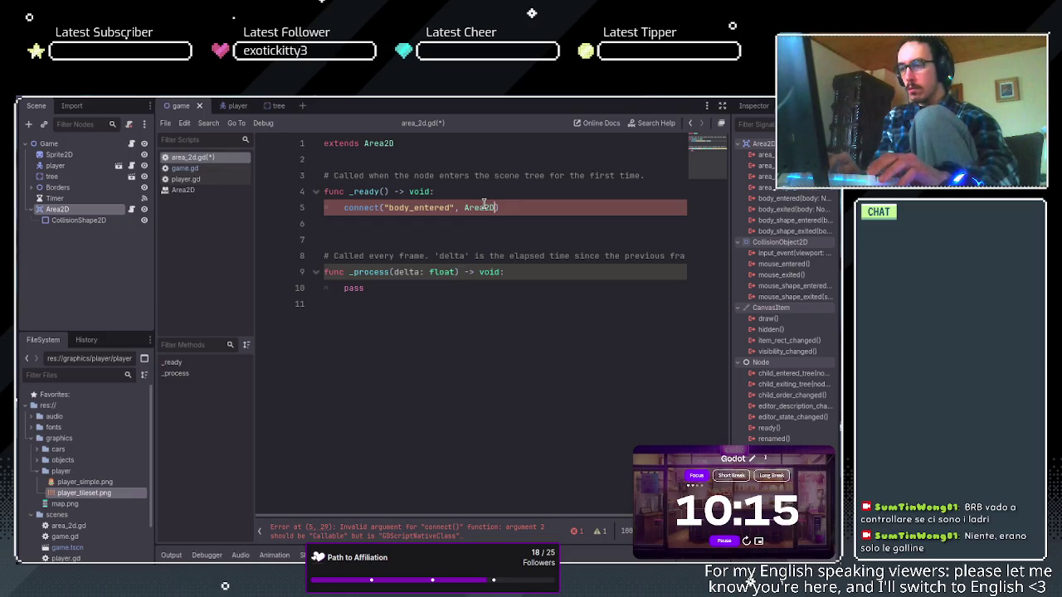
{"action": "key", "text": "BackSpace"}
{"action": "key", "text": "BackSpace"}
{"action": "key", "text": "BackSpace"}
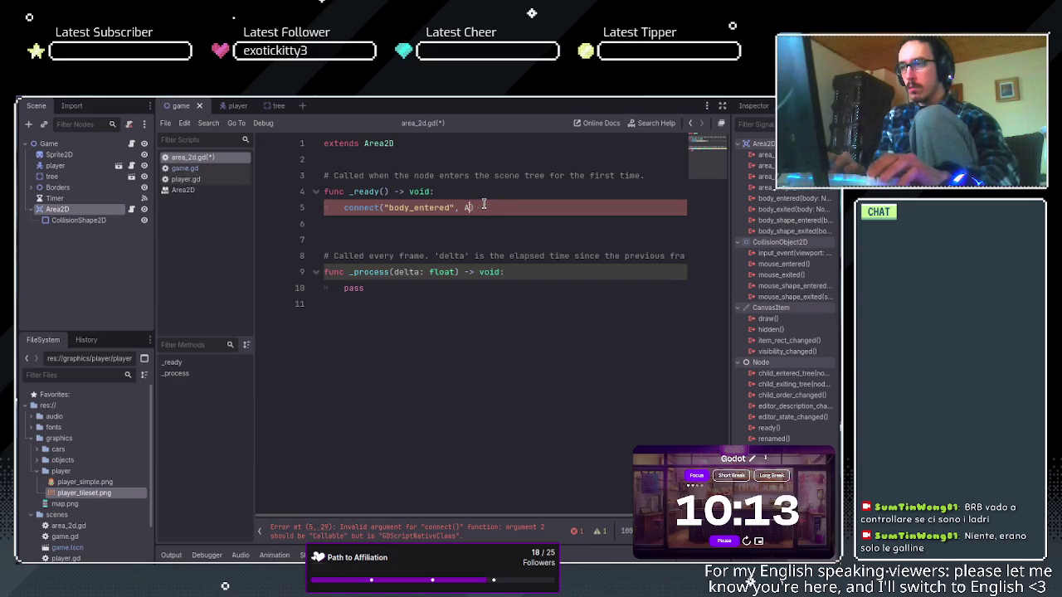
{"action": "type", "text": "CC"}
{"action": "key", "text": "BackSpace"}
{"action": "key", "text": "BackSpace"}
{"action": "key", "text": "BackSpace"}
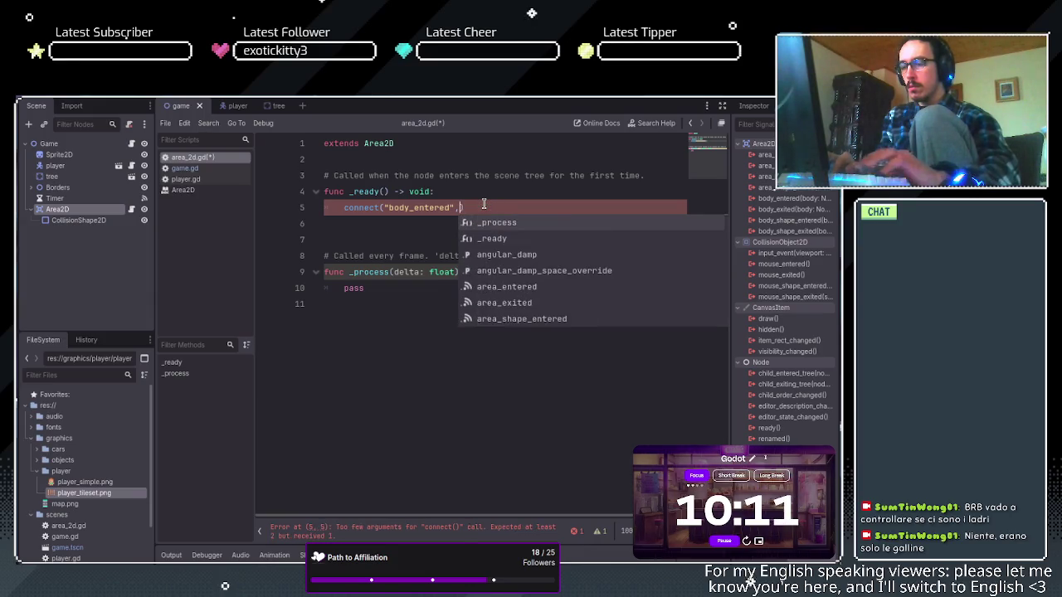
{"action": "type", "text": "cal"}
{"action": "key", "text": "Return"}
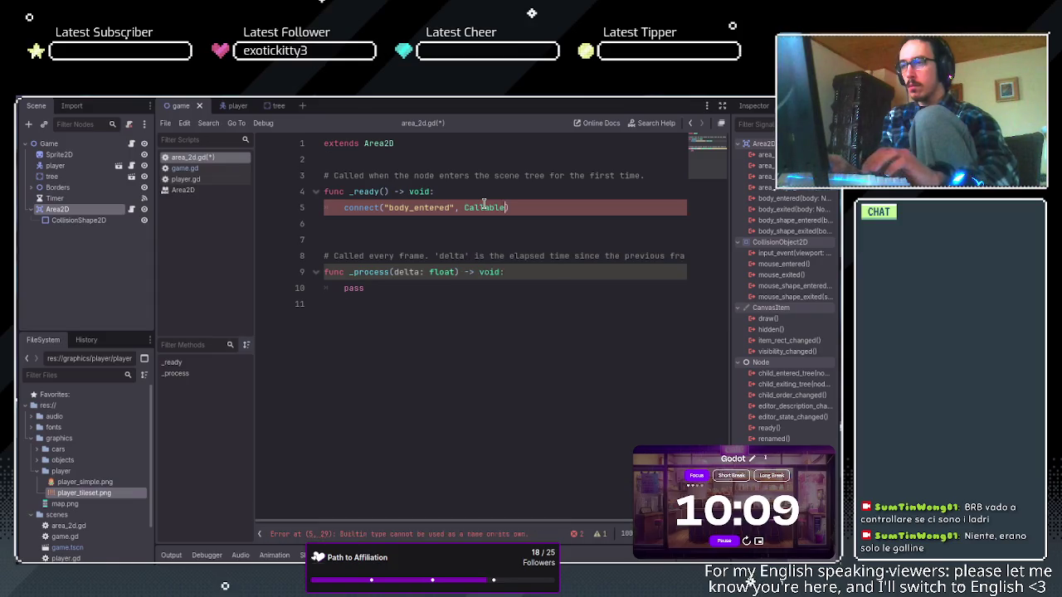
{"action": "type", "text": ","}
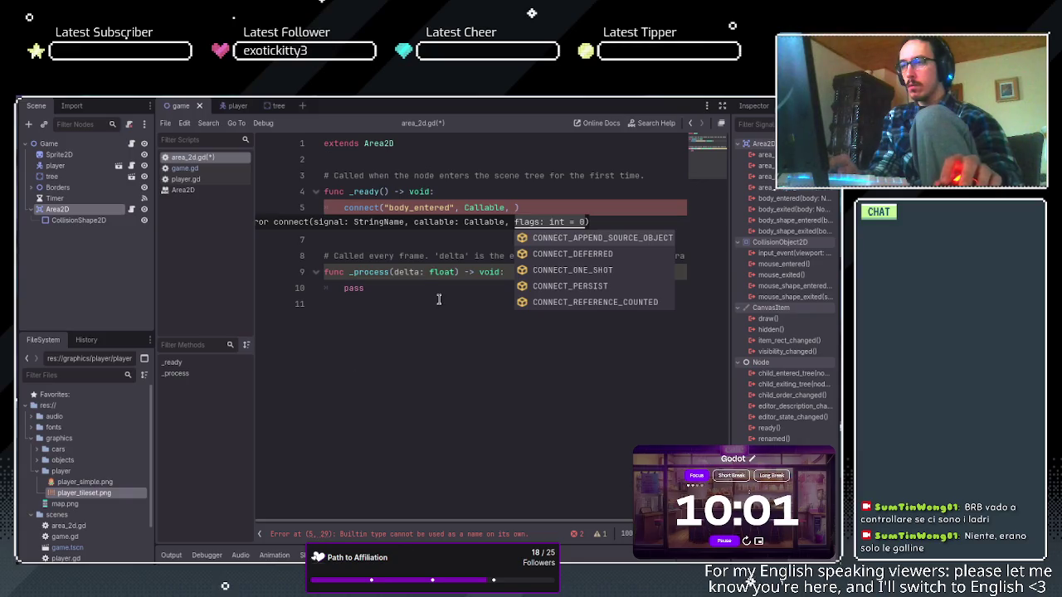
Attempt several _on_body callback names in the connect call, then erase them.
{"action": "type", "text": "_"}
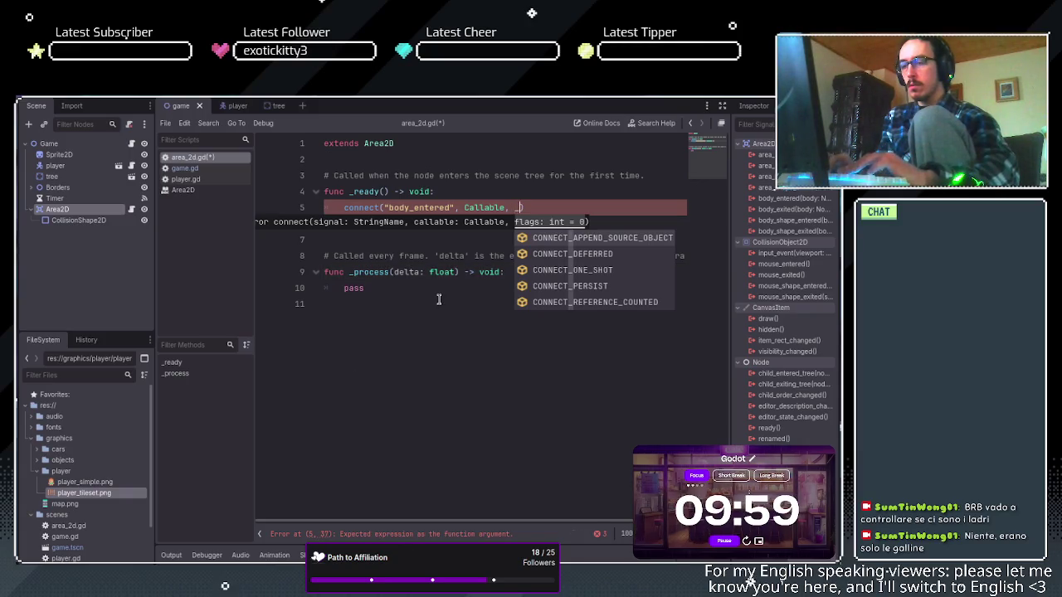
{"action": "type", "text": "on"}
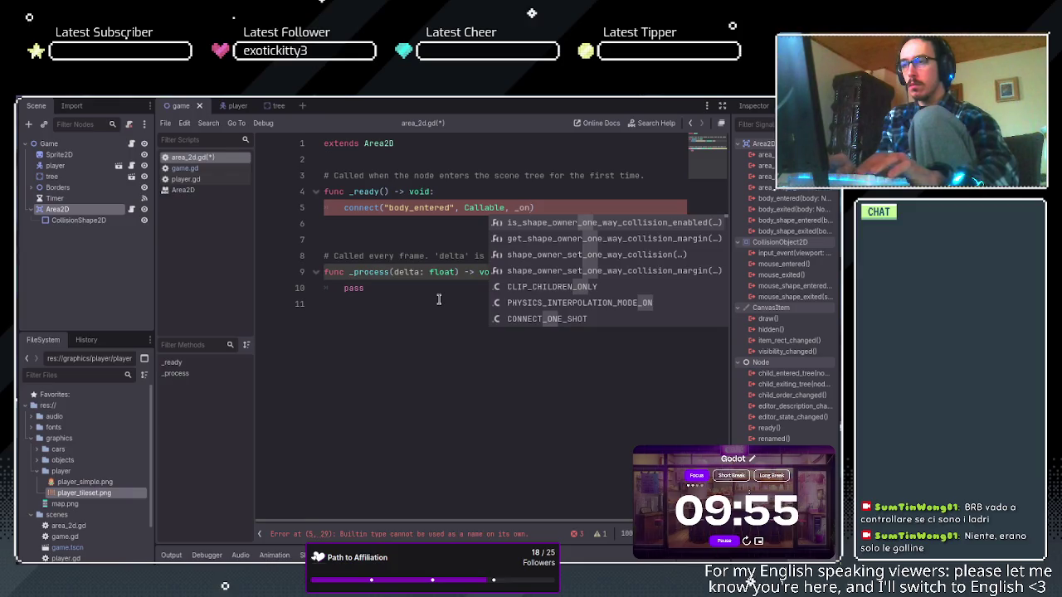
{"action": "key", "text": "Down"}
{"action": "key", "text": "Down"}
{"action": "key", "text": "Down"}
{"action": "key", "text": "Down"}
{"action": "key", "text": "Down"}
{"action": "key", "text": "Down"}
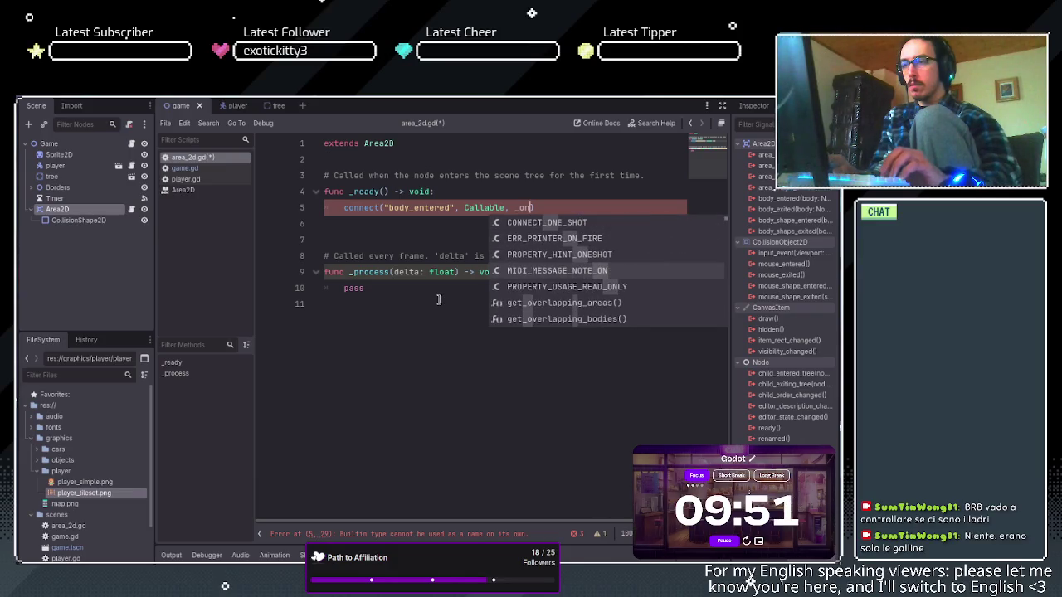
{"action": "key", "text": "Down"}
{"action": "key", "text": "Down"}
{"action": "key", "text": "Down"}
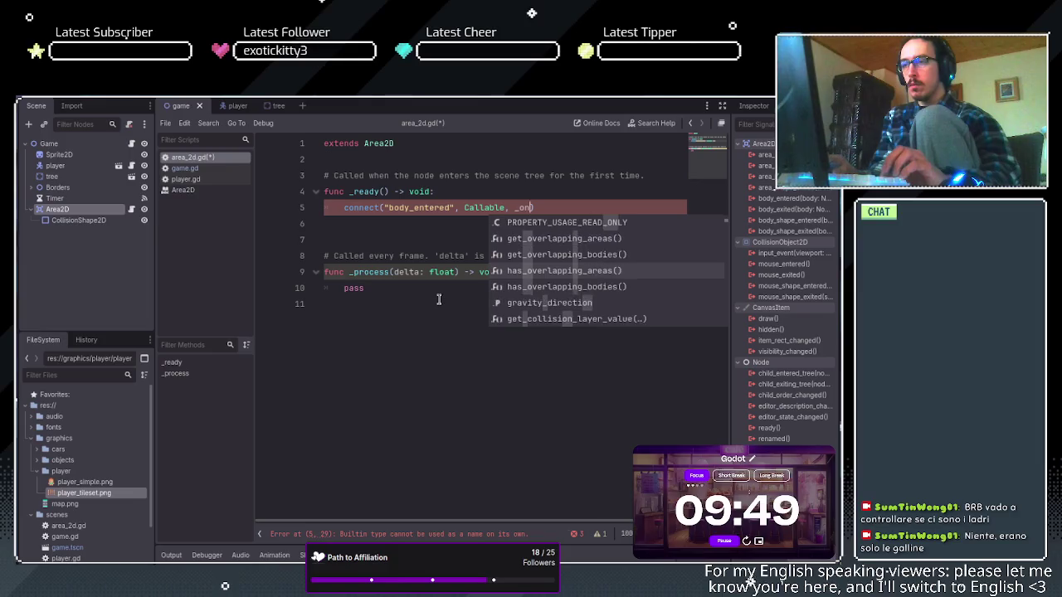
{"action": "key", "text": "Down"}
{"action": "key", "text": "Down"}
{"action": "key", "text": "Down"}
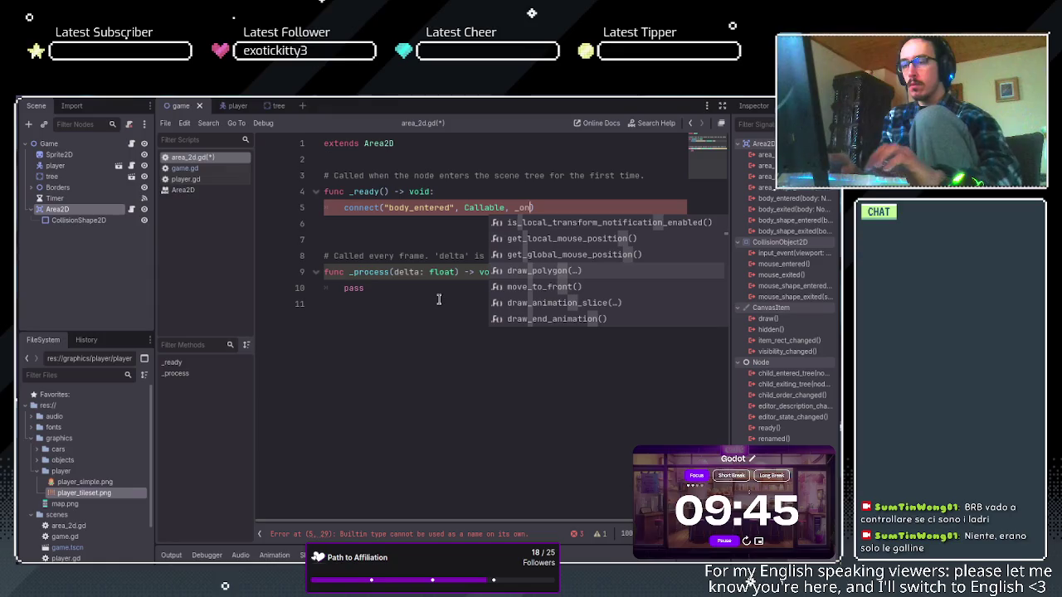
{"action": "type", "text": "_b"}
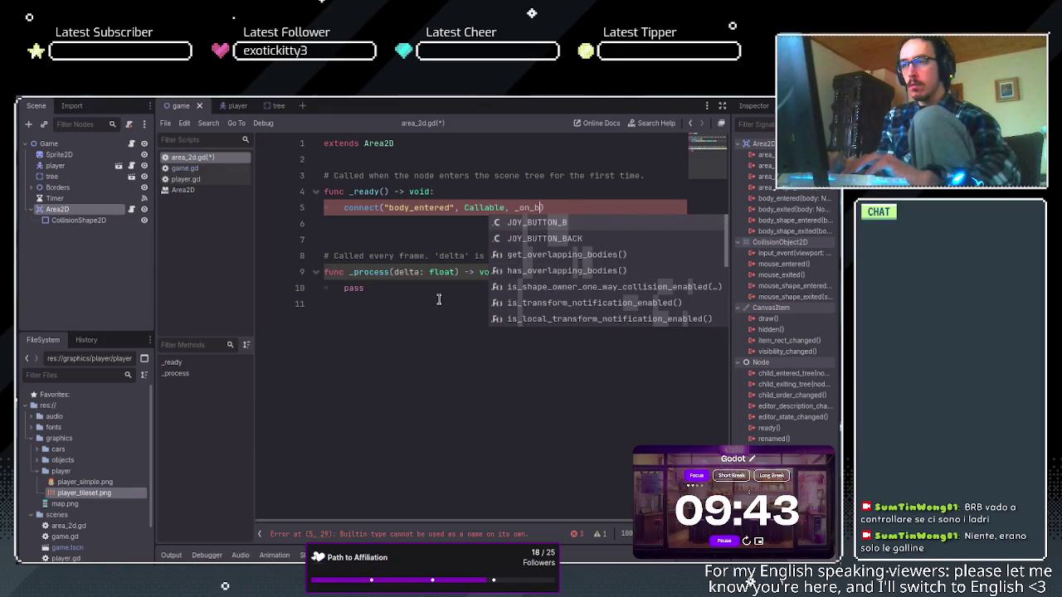
{"action": "type", "text": "o"}
{"action": "key", "text": "BackSpace"}
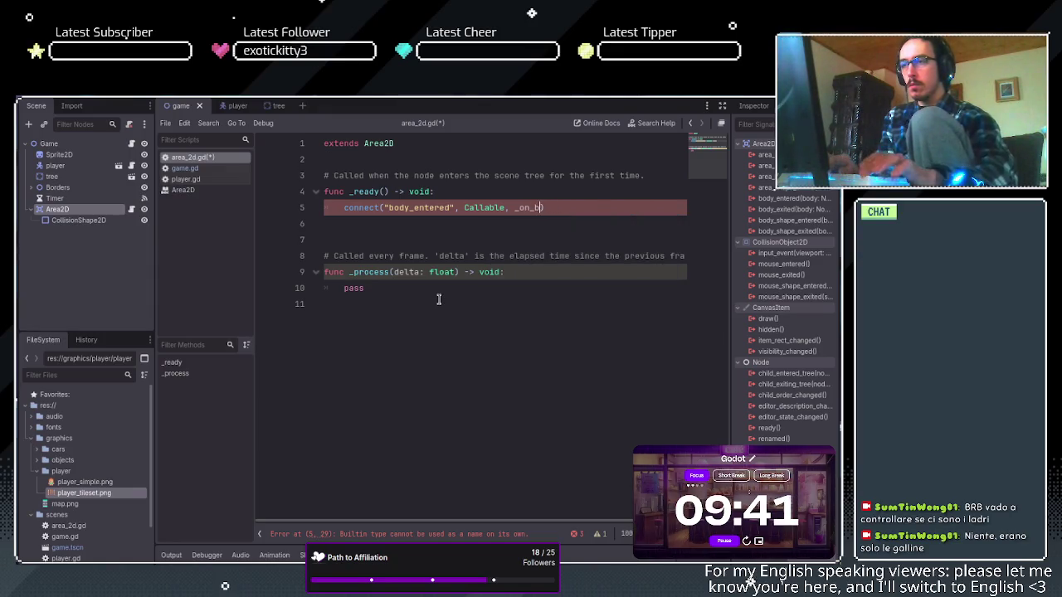
{"action": "key", "text": "BackSpace"}
{"action": "type", "text": "\""}
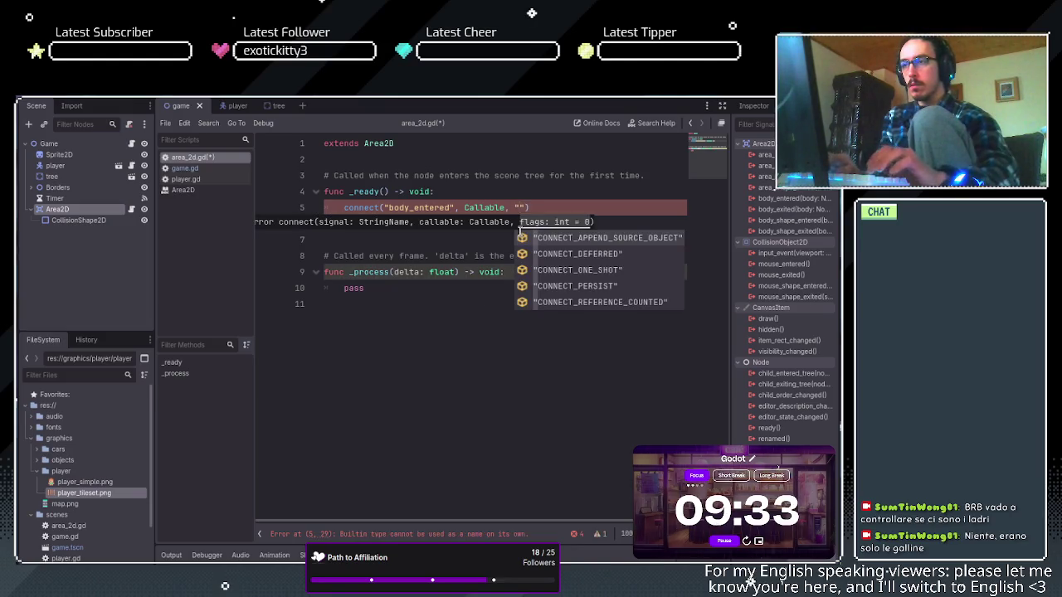
{"action": "type", "text": "_on"}
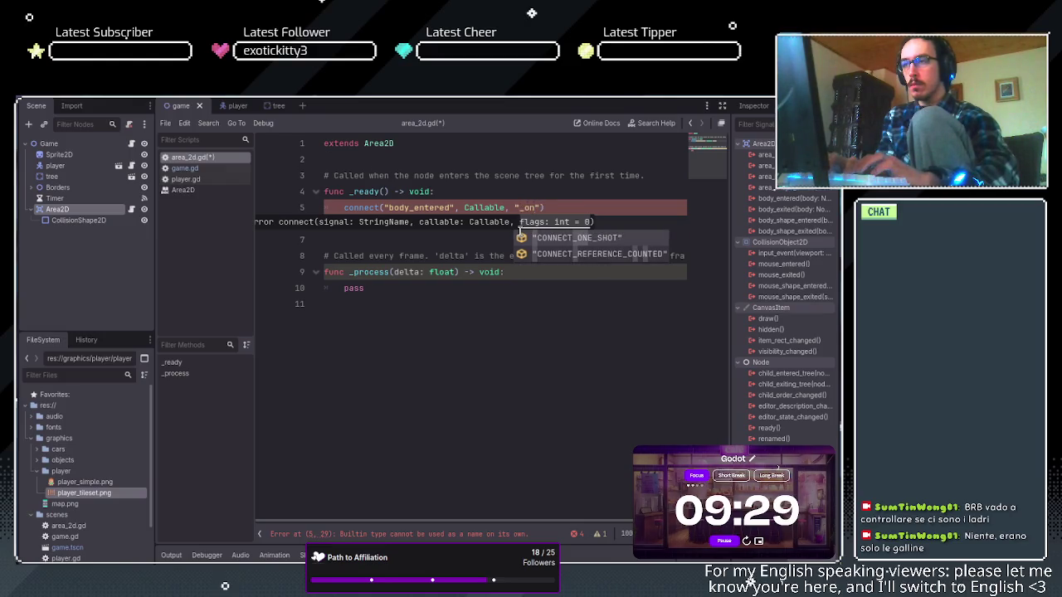
{"action": "type", "text": "_bo"}
{"action": "key", "text": "BackSpace"}
{"action": "key", "text": "BackSpace"}
{"action": "key", "text": "BackSpace"}
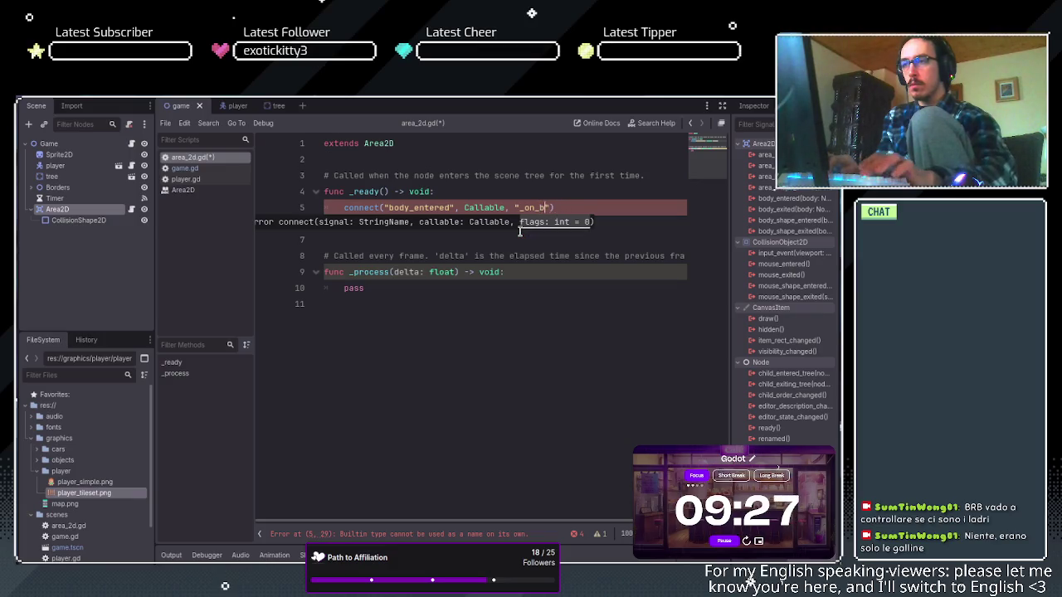
{"action": "key", "text": "BackSpace"}
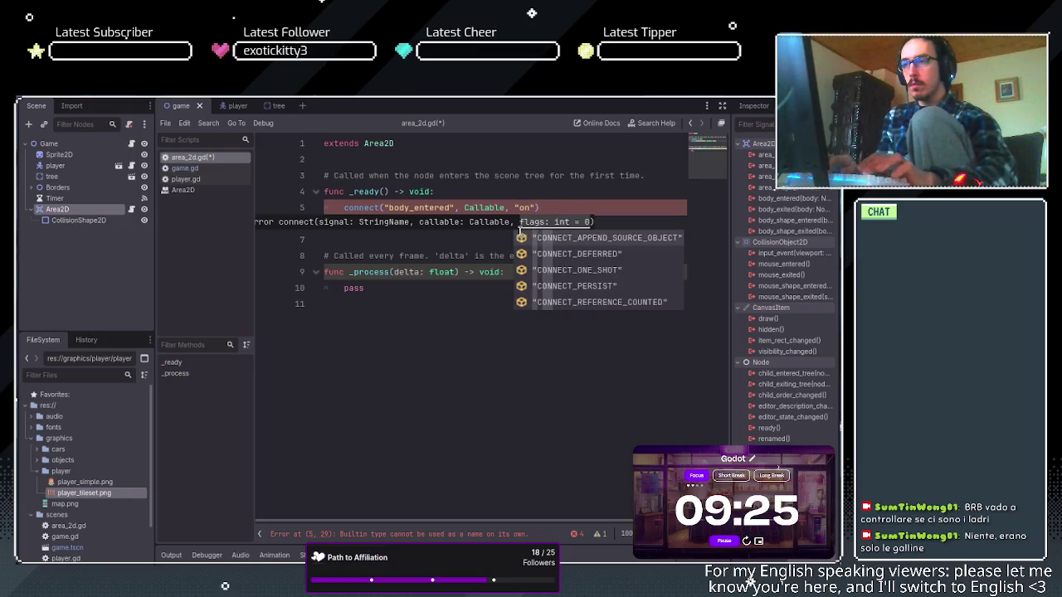
{"action": "key", "text": "BackSpace"}
{"action": "key", "text": "BackSpace"}
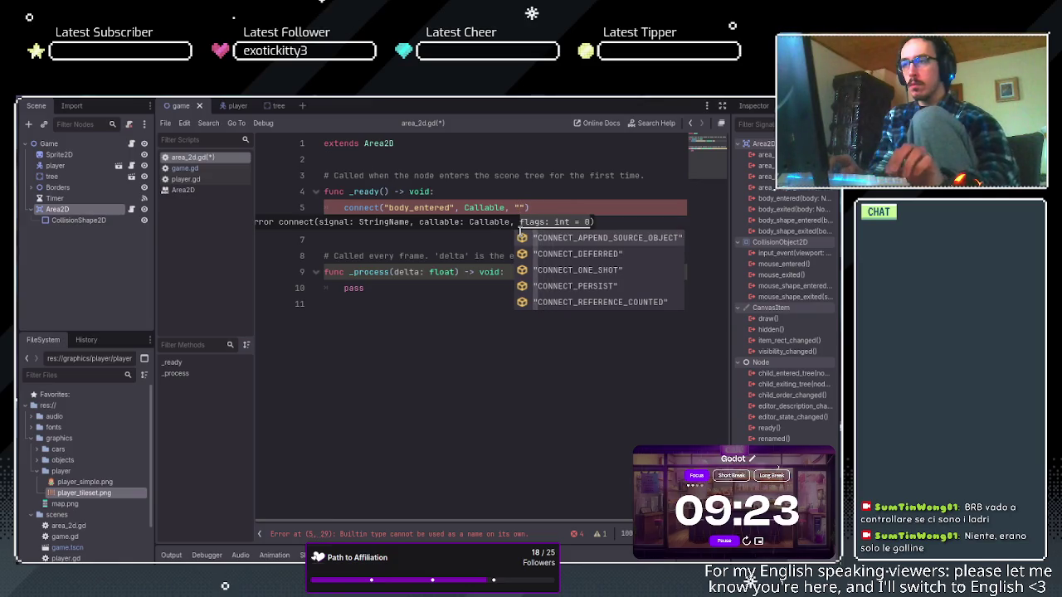
{"action": "key", "text": "BackSpace"}
{"action": "key", "text": "BackSpace"}
{"action": "type", "text": "_"}
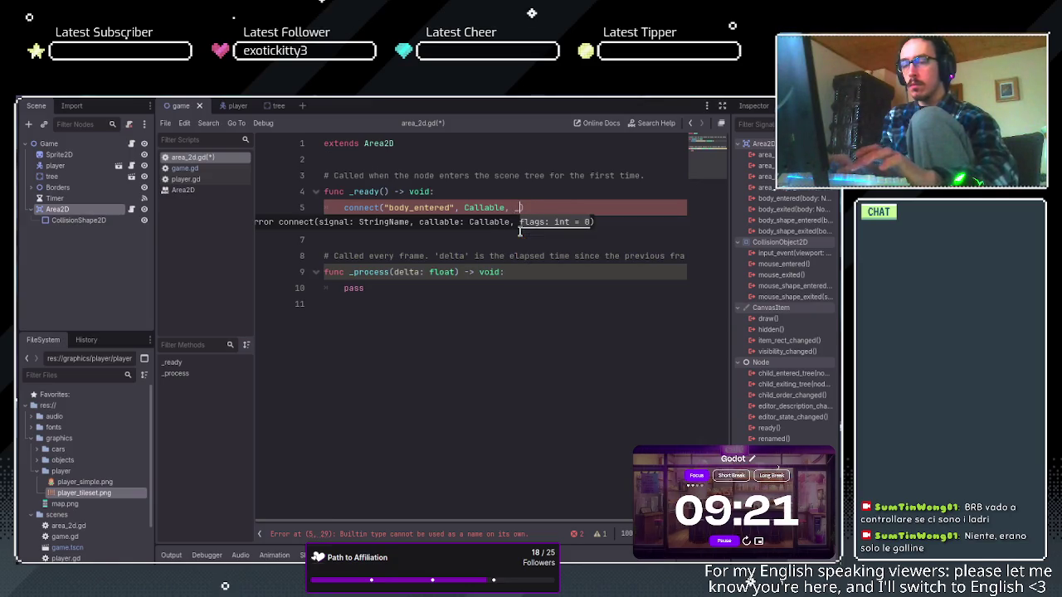
{"action": "type", "text": "on"}
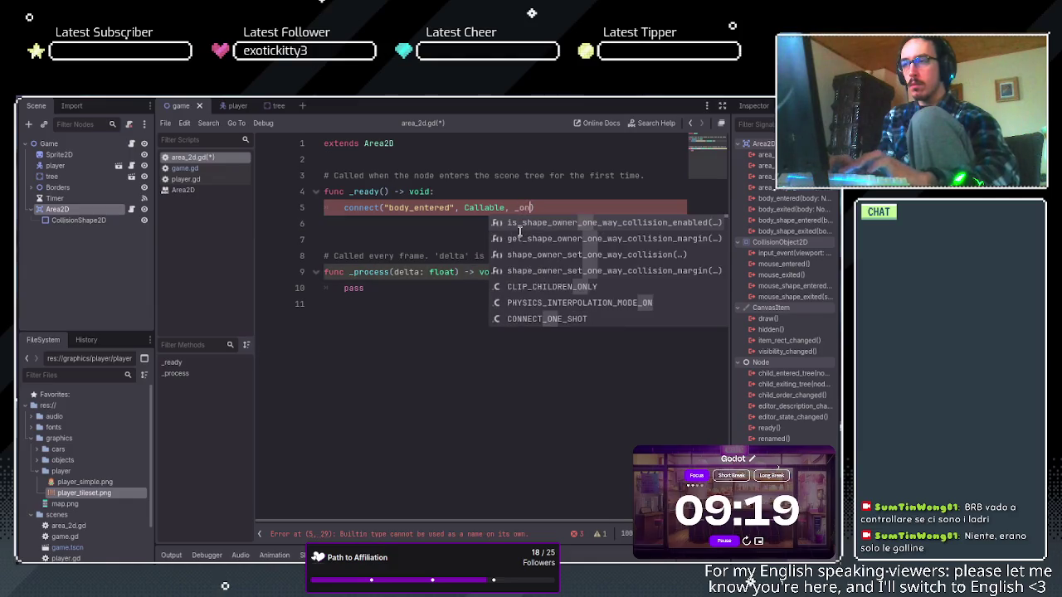
{"action": "type", "text": "bod"}
{"action": "key", "text": "BackSpace"}
{"action": "key", "text": "BackSpace"}
{"action": "key", "text": "BackSpace"}
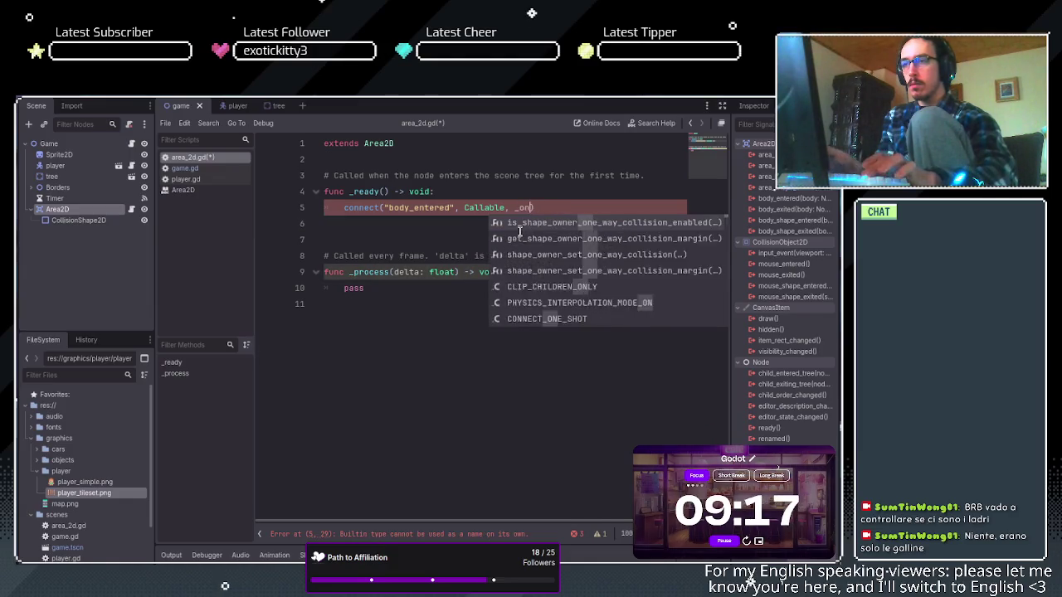
Delete the whole connect line and indent the empty line inside _ready.
{"action": "triple_click", "coordinate": [412, 211]}
{"action": "key", "text": "BackSpace"}
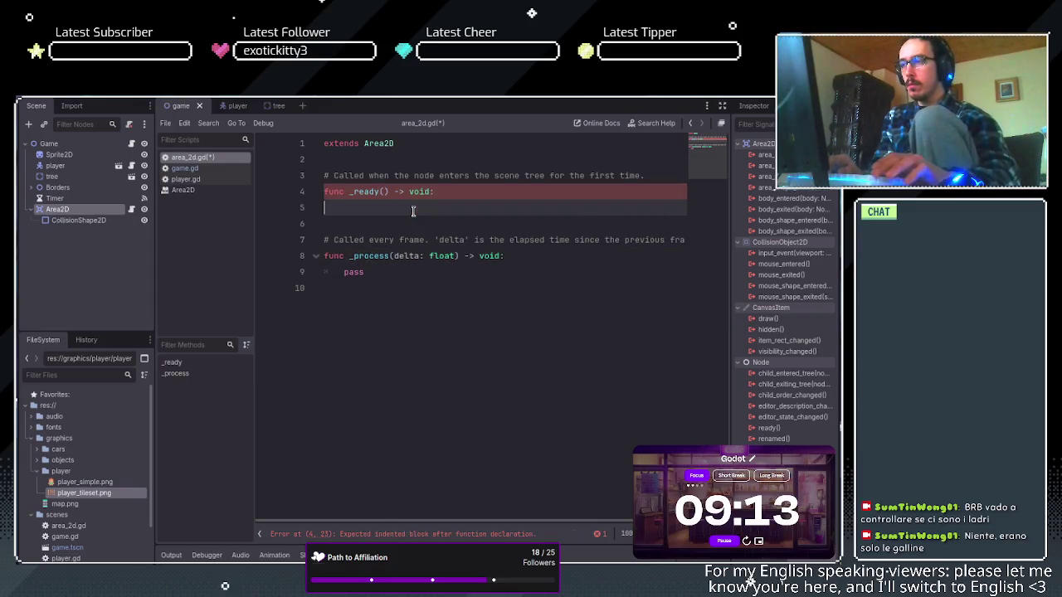
{"action": "key", "text": "Tab"}
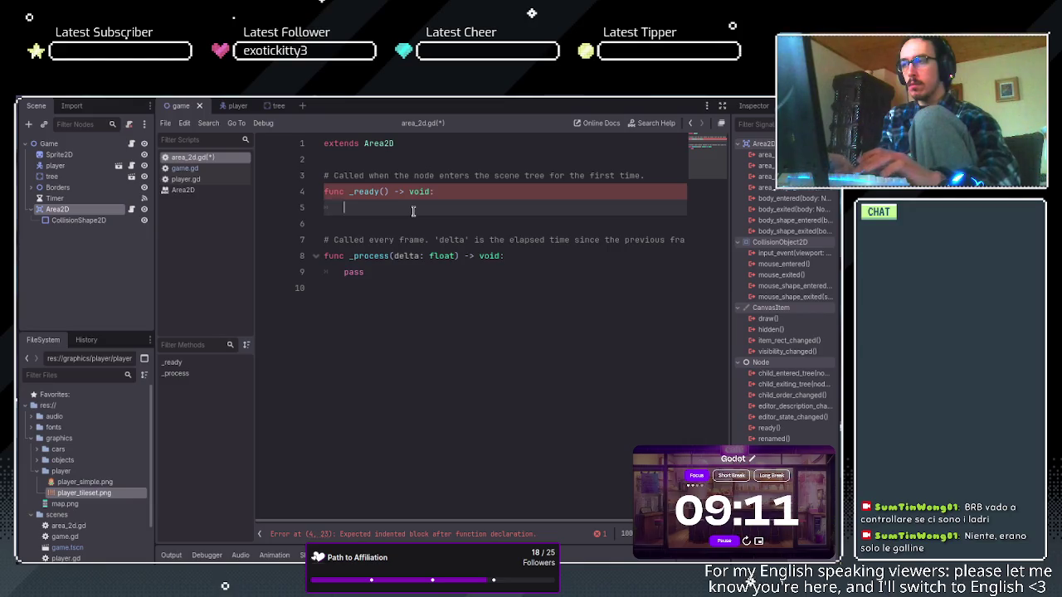
{"action": "type", "text": "pass"}
{"action": "left_click", "coordinate": [416, 303]}
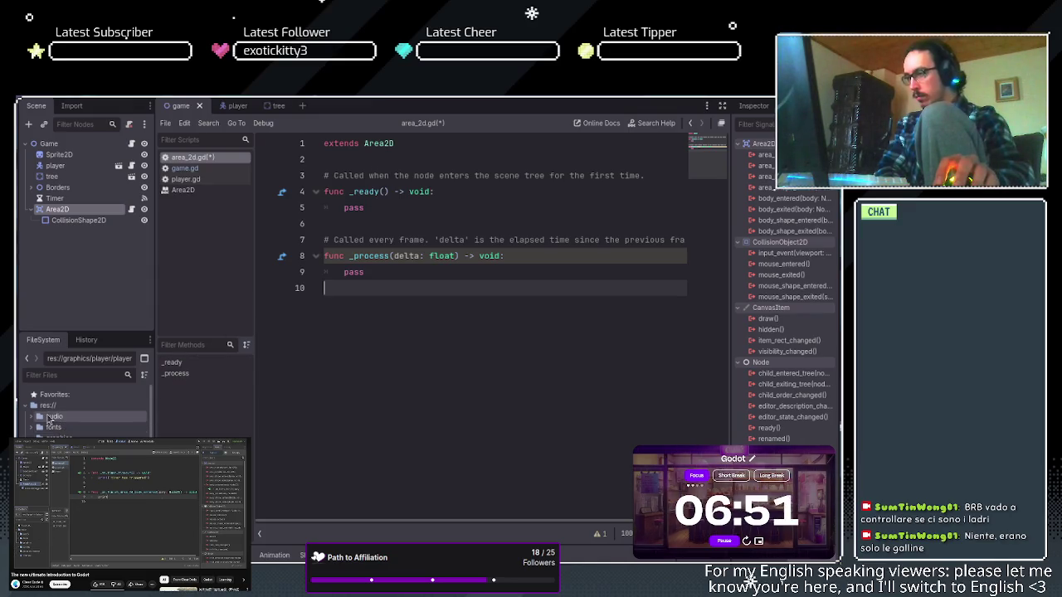
Scroll down through the script editor.
{"action": "scroll", "coordinate": [83, 410], "scroll_direction": "down", "scroll_amount": 3}
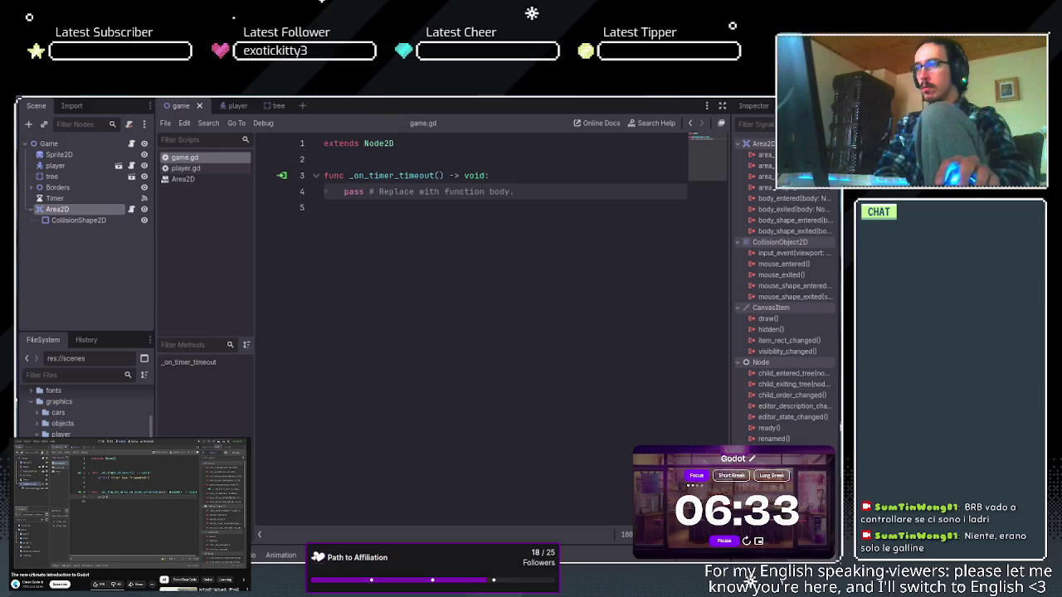
Switch to the 2D workspace with Ctrl+F1.
{"action": "key", "text": "ctrl+F1"}
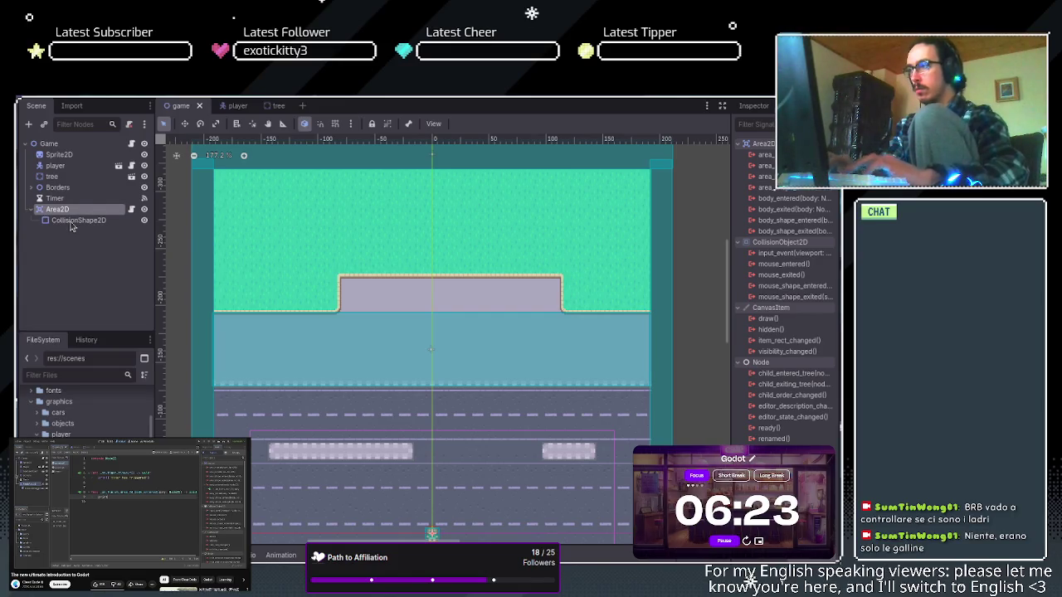
Rename Area2D to FinishArea2D and connect its body_entered signal to the game script.
{"action": "type", "text": "Finish"}
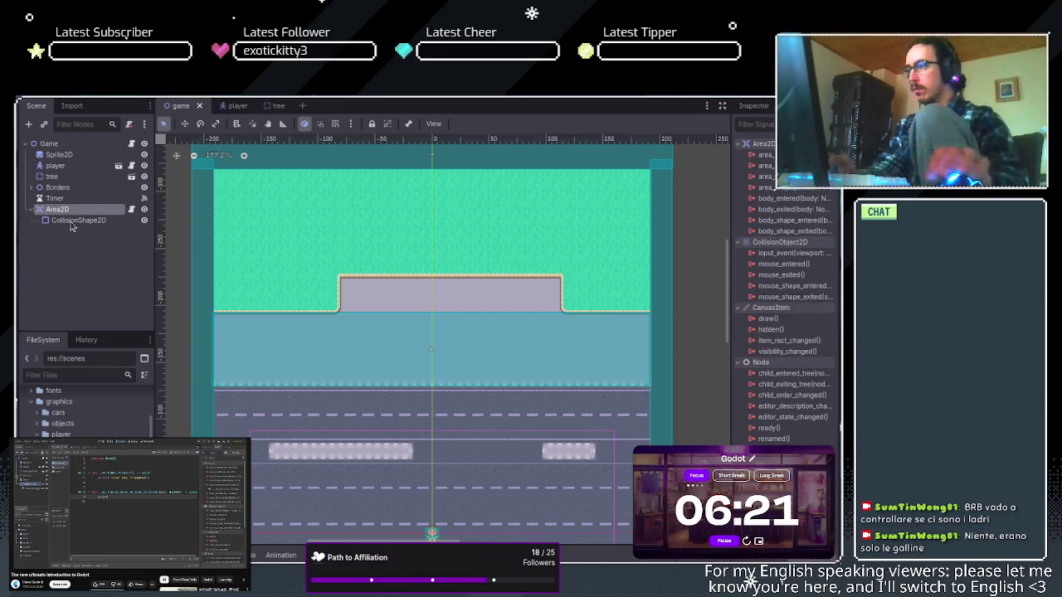
{"action": "key", "text": "Return"}
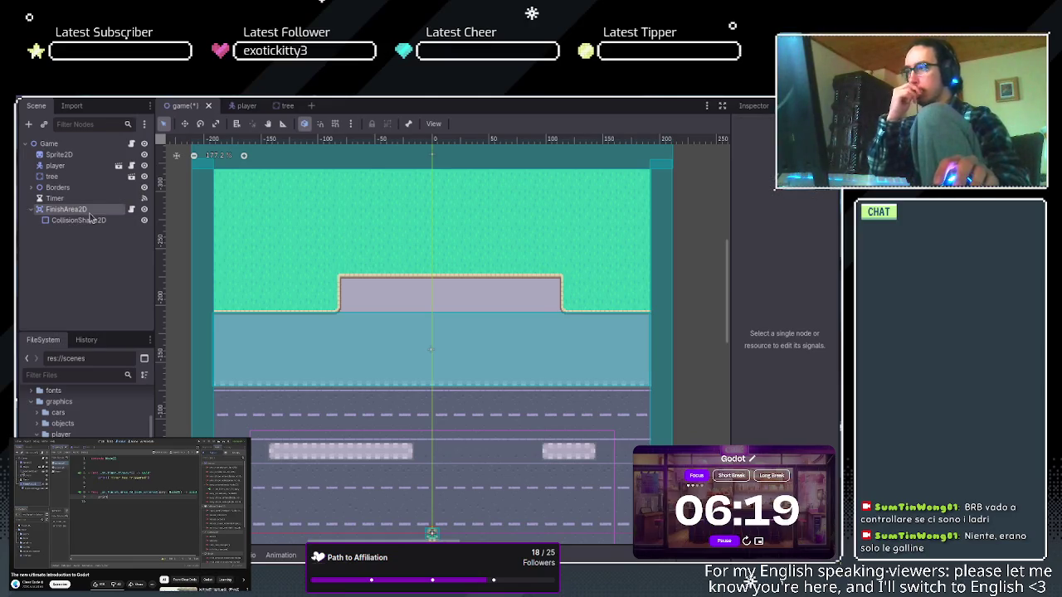
{"action": "left_click", "coordinate": [90, 211]}
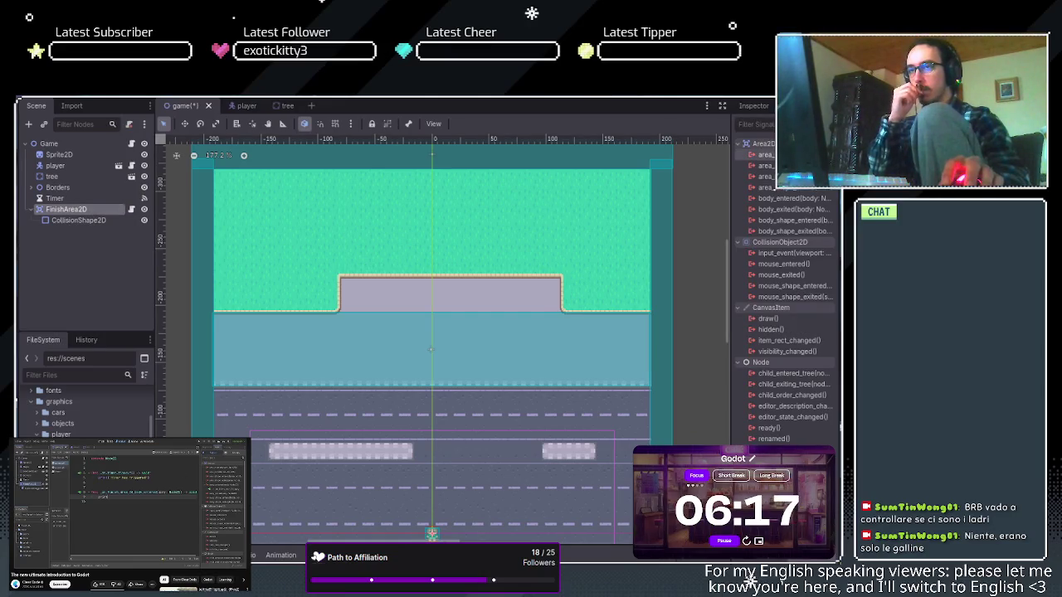
{"action": "left_click", "coordinate": [793, 201]}
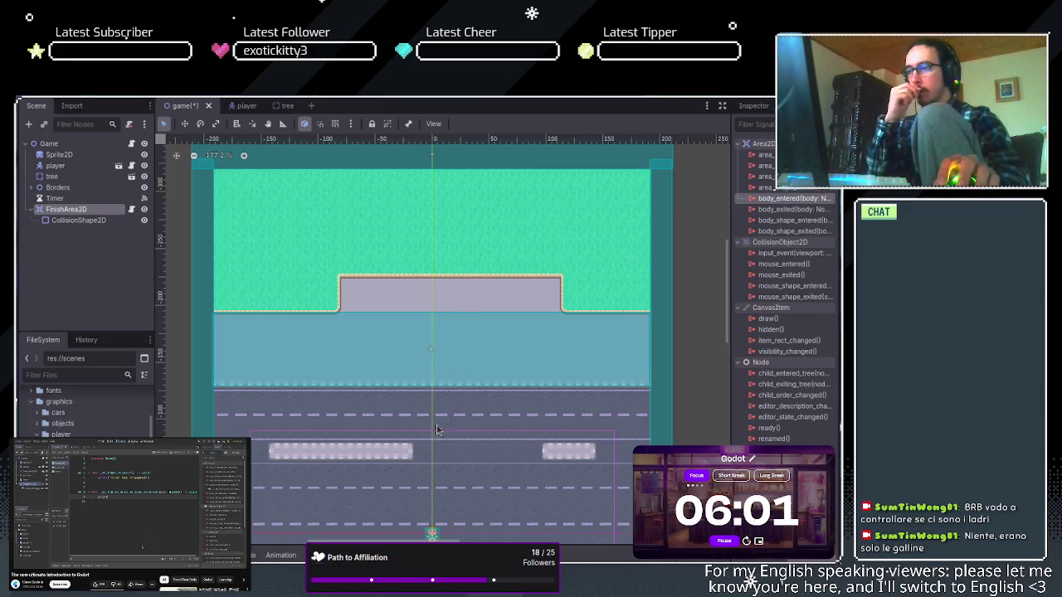
{"action": "key", "text": "Return"}
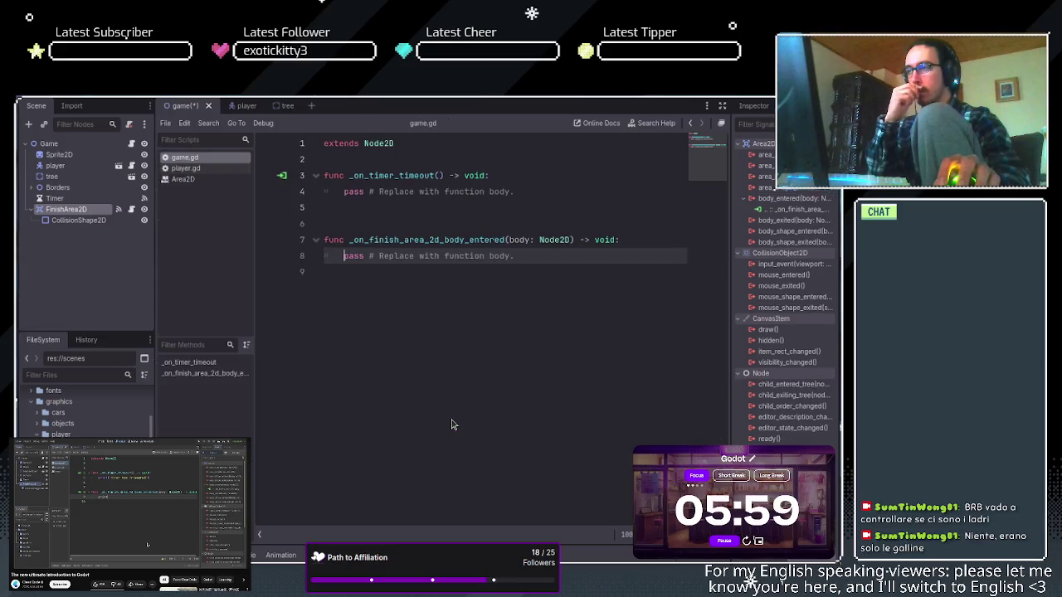
Delete the extra blank line above _on_finish_area_2d_body_entered in game.gd.
{"action": "left_click", "coordinate": [374, 221]}
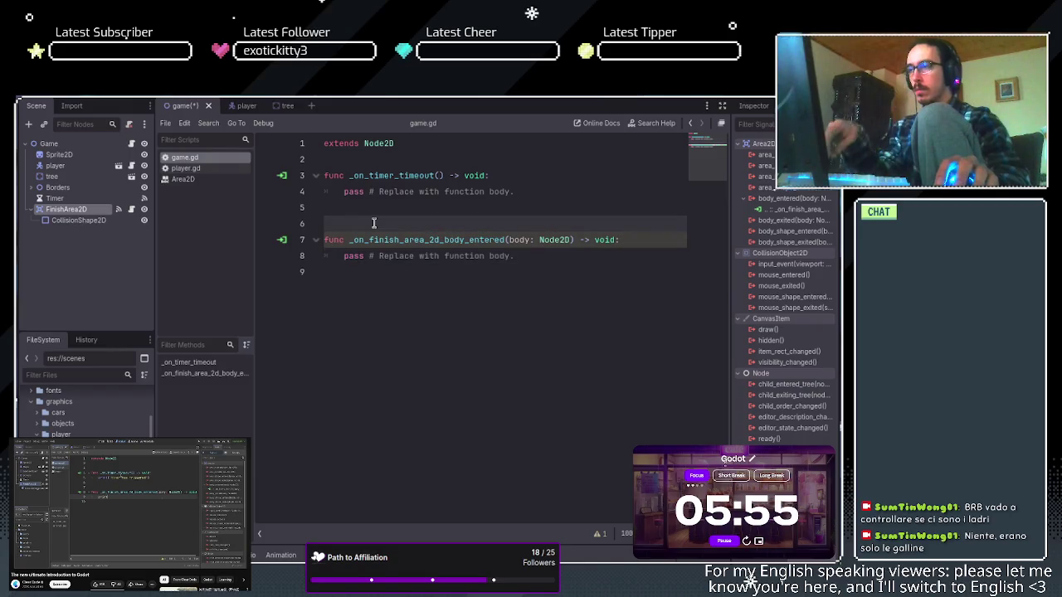
{"action": "key", "text": "BackSpace"}
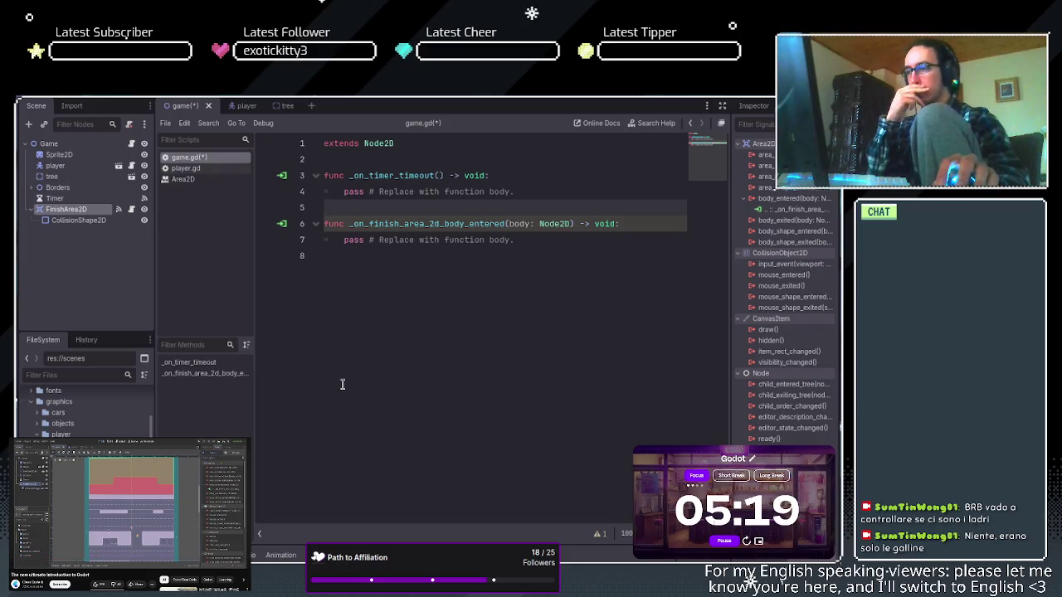
{"action": "left_click", "coordinate": [463, 250]}
Replace the placeholder pass on line 7 with print(body).
{"action": "left_click", "coordinate": [455, 240]}
{"action": "triple_click", "coordinate": [456, 240]}
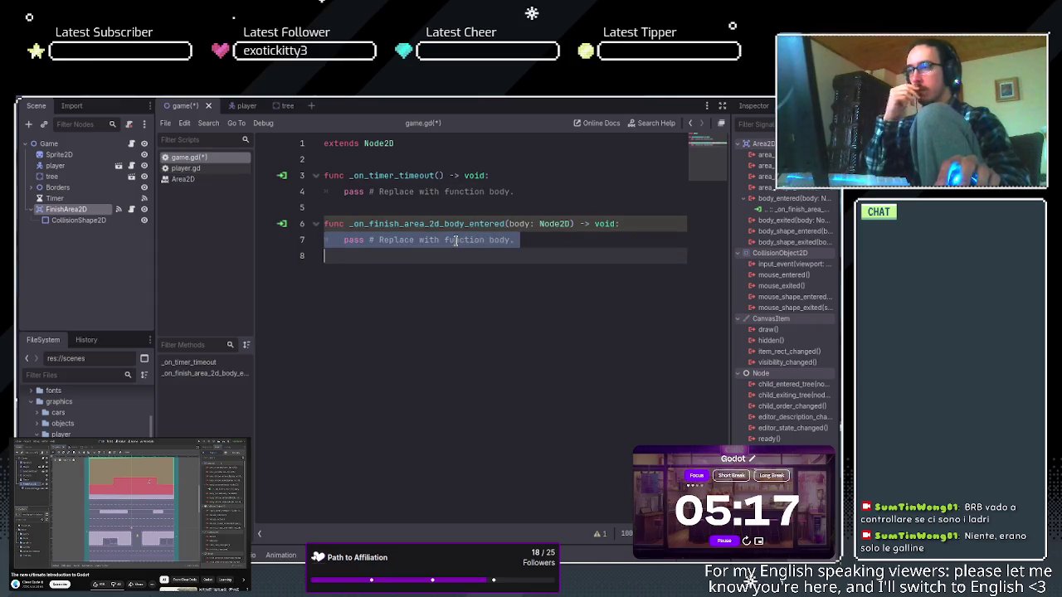
{"action": "left_click_drag", "start_coordinate": [345, 240], "coordinate": [544, 242]}
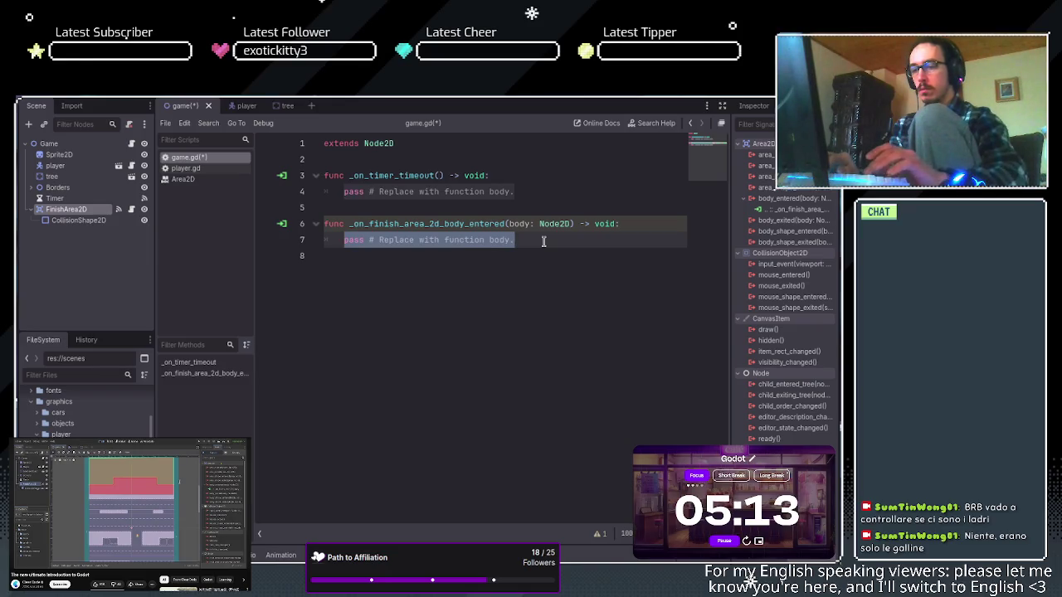
{"action": "type", "text": "pi"}
{"action": "key", "text": "BackSpace"}
{"action": "key", "text": "BackSpace"}
{"action": "type", "text": "ri"}
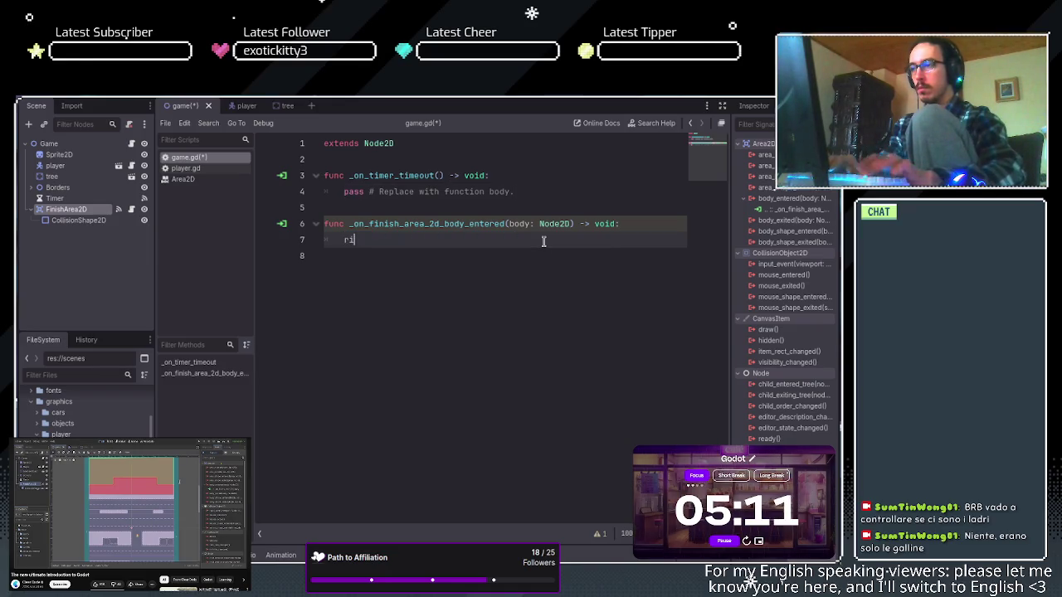
{"action": "key", "text": "BackSpace"}
{"action": "key", "text": "BackSpace"}
{"action": "key", "text": "BackSpace"}
{"action": "type", "text": "int"}
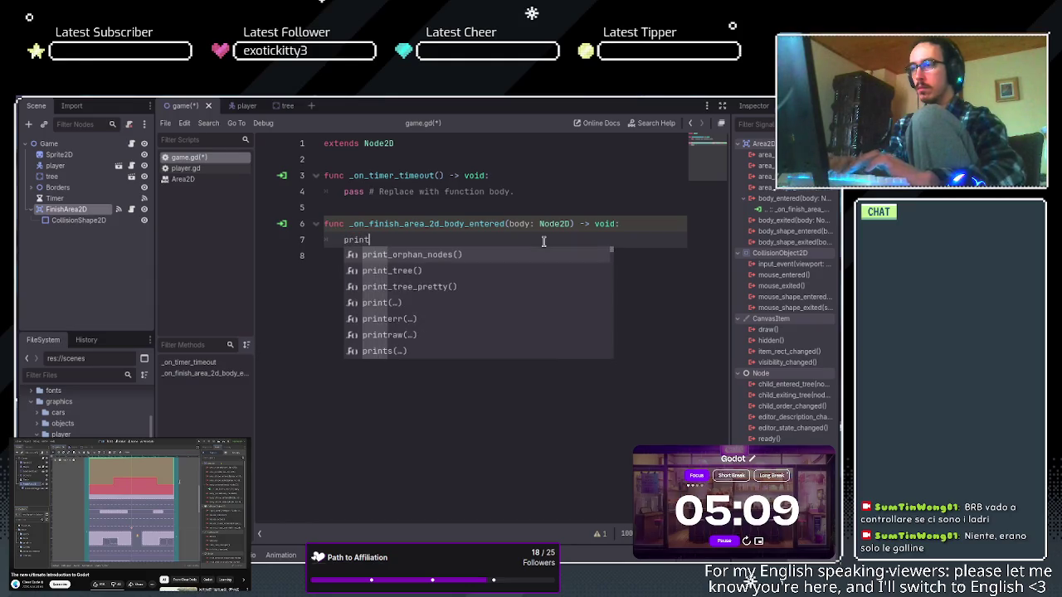
{"action": "type", "text": "(b"}
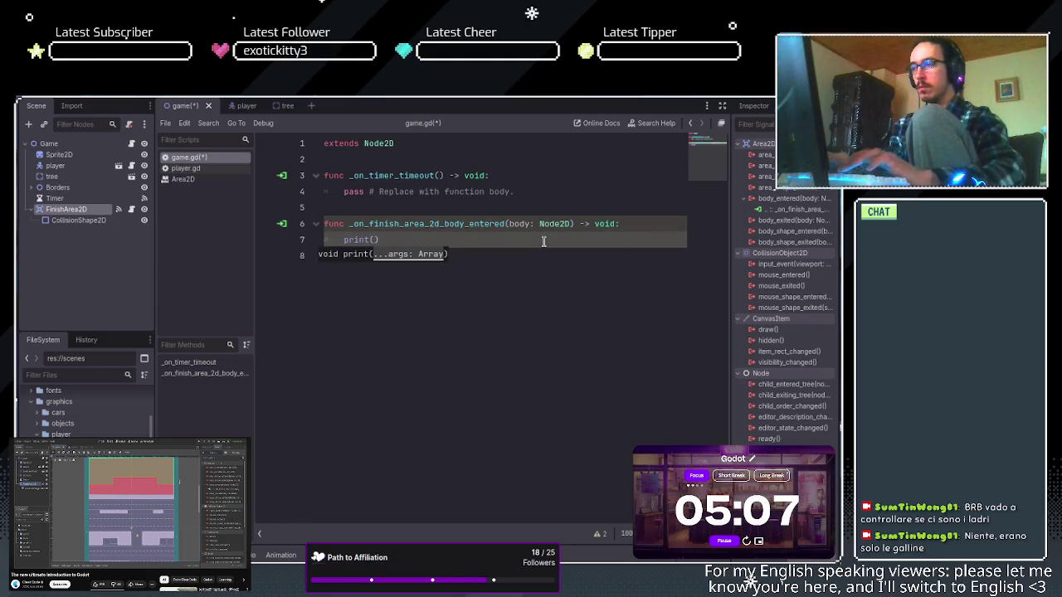
{"action": "type", "text": "ody "}
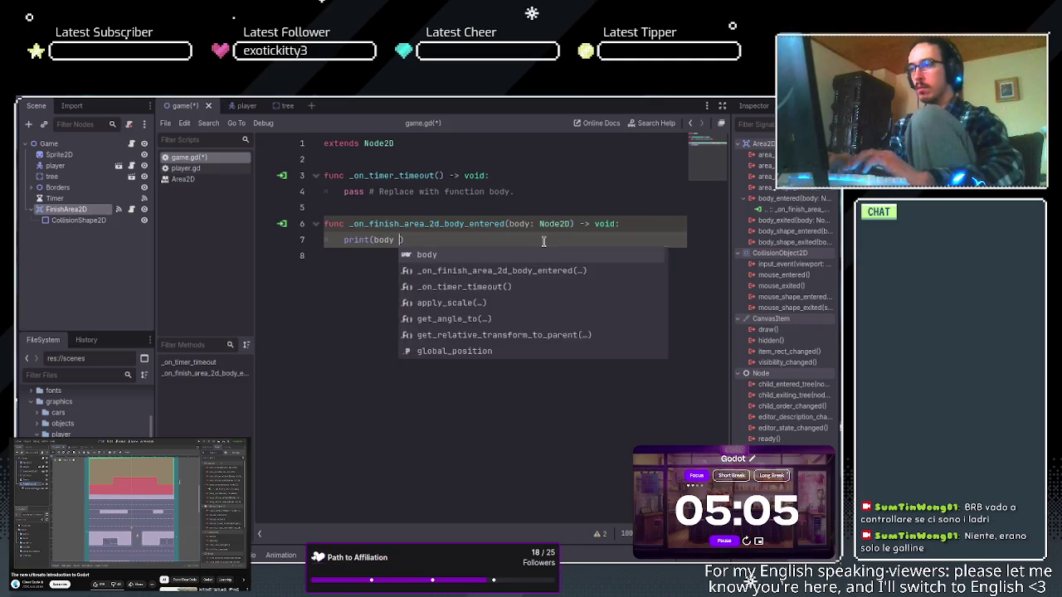
{"action": "type", "text": "\""}
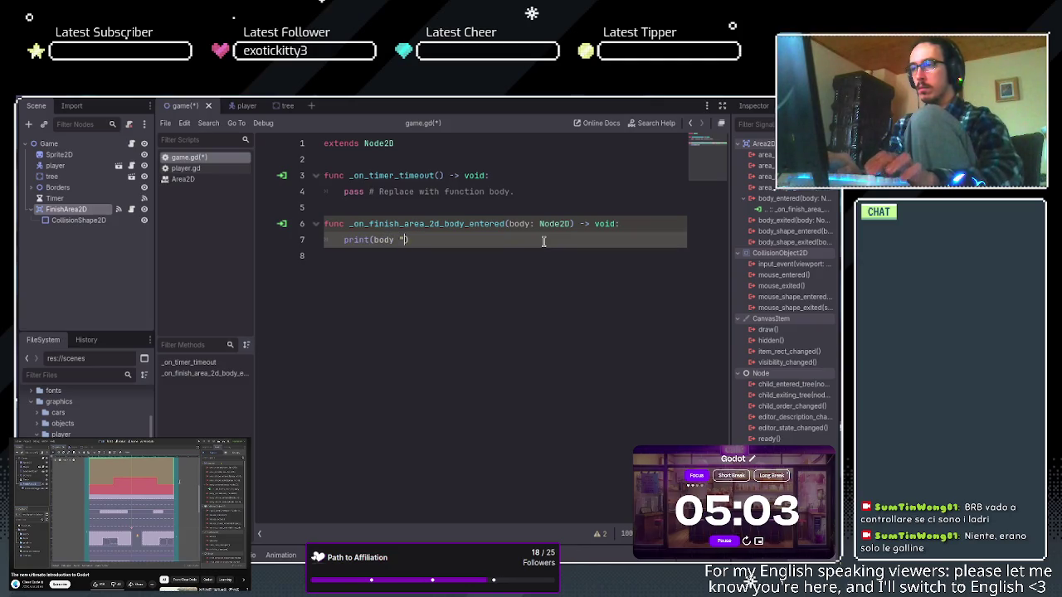
{"action": "type", "text": "h"}
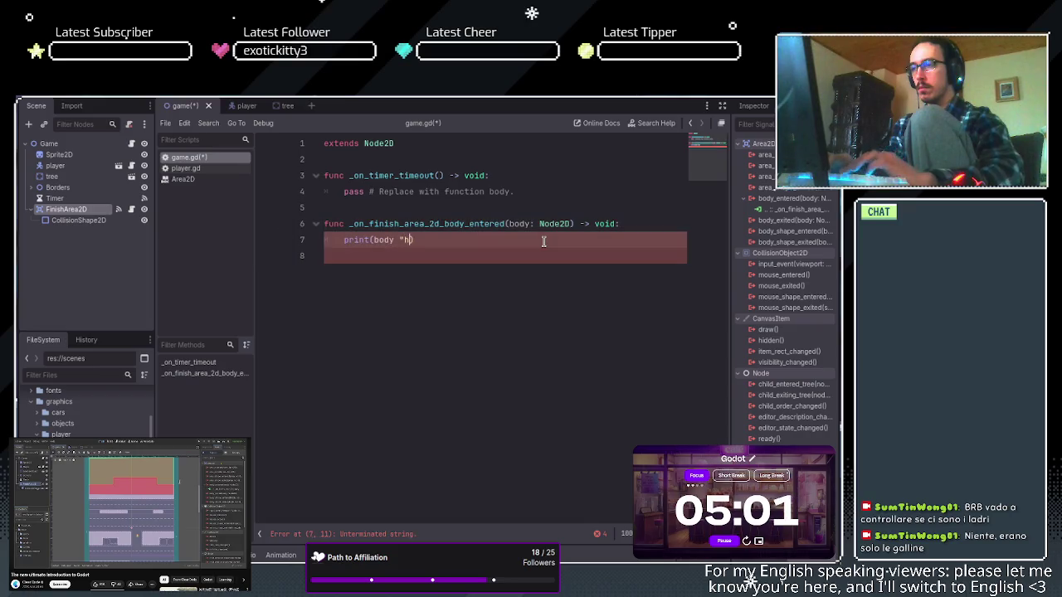
{"action": "key", "text": "BackSpace"}
{"action": "key", "text": "BackSpace"}
{"action": "key", "text": "BackSpace"}
{"action": "type", "text": "entere"}
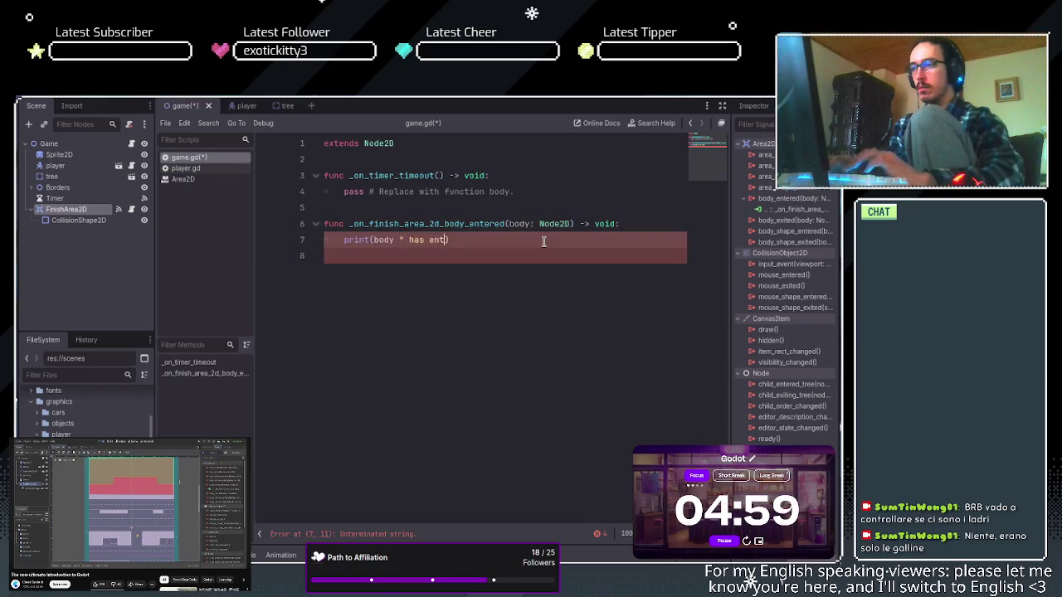
{"action": "type", "text": "d"}
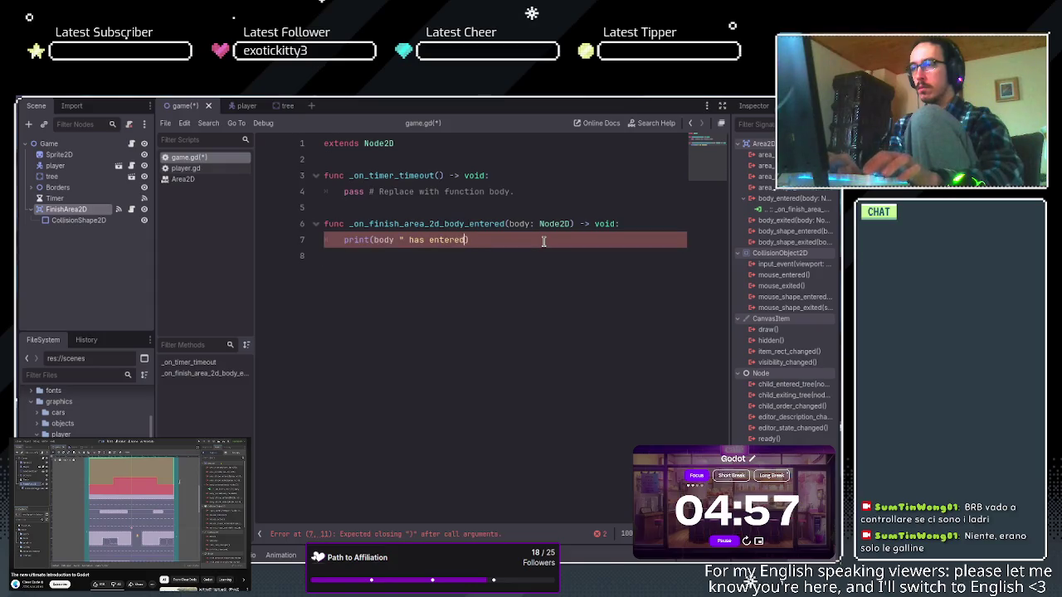
{"action": "type", "text": "\")"}
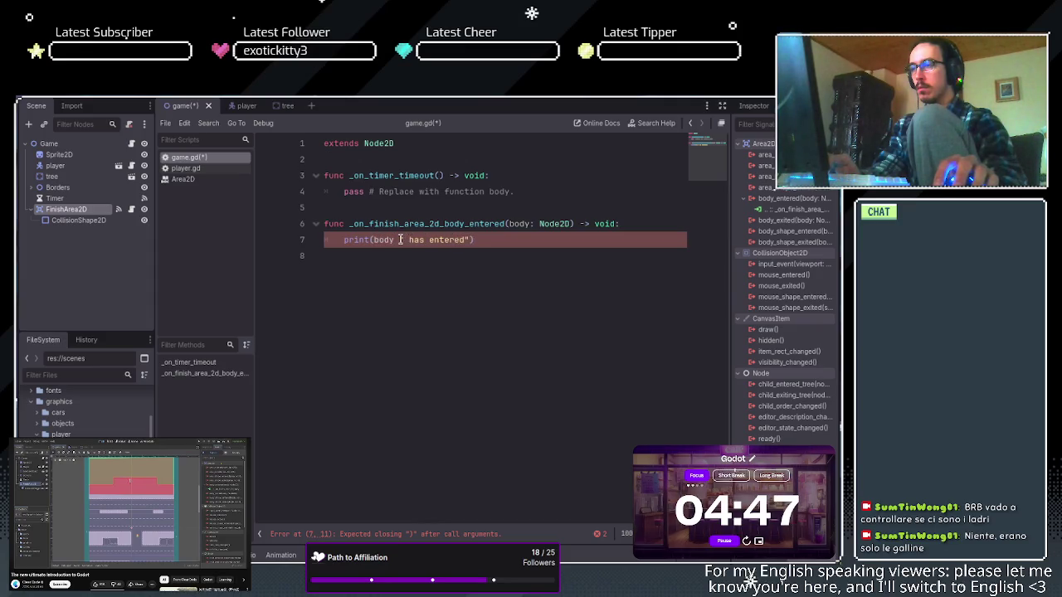
{"action": "left_click_drag", "start_coordinate": [474, 239], "coordinate": [394, 240]}
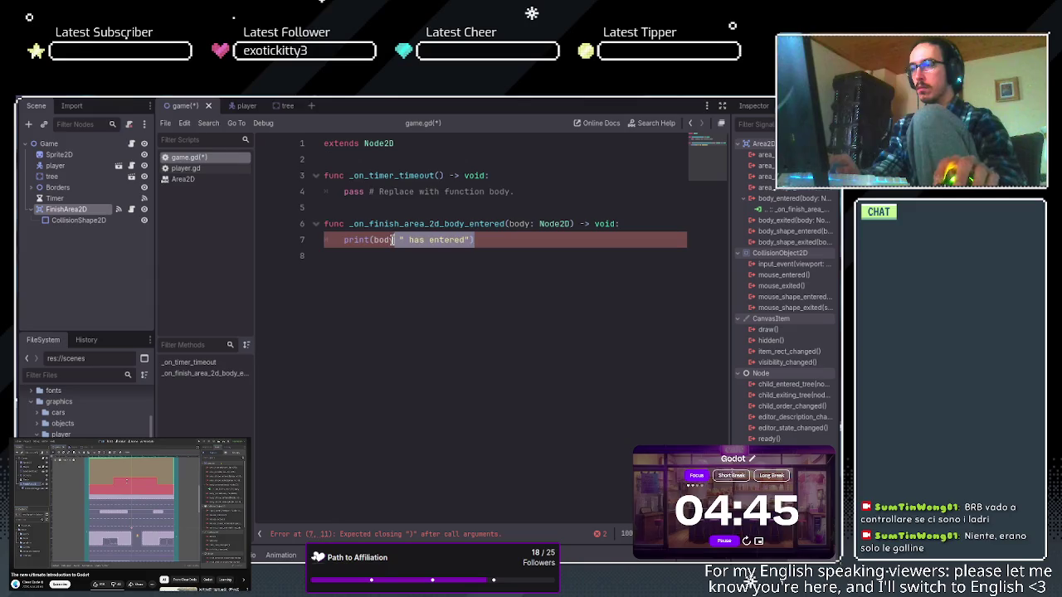
{"action": "key", "text": "BackSpace"}
{"action": "type", "text": ")"}
Add print("has entered") on line 8 and save game.gd.
{"action": "key", "text": "Return"}
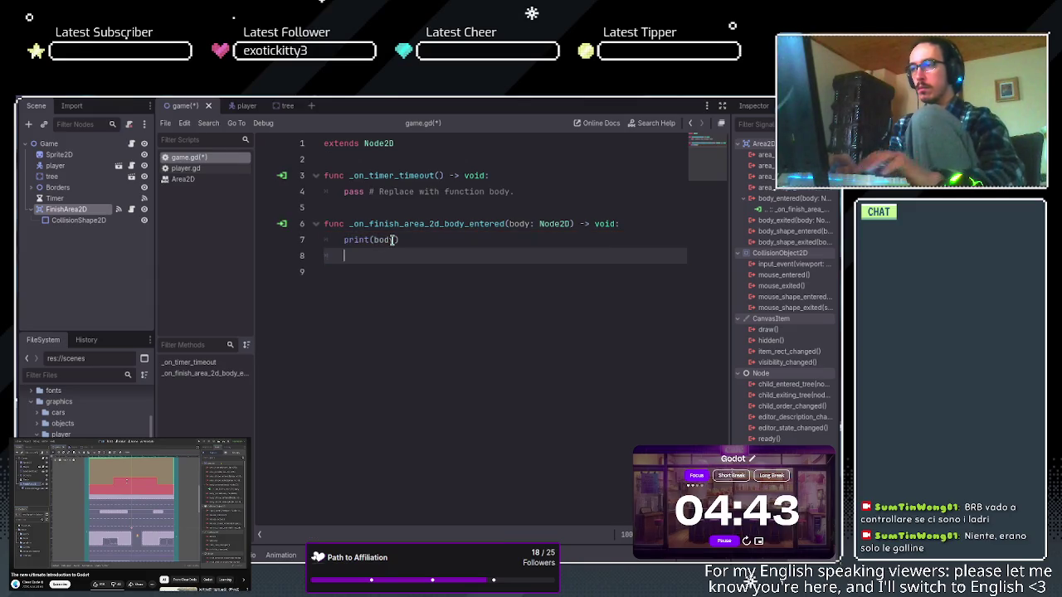
{"action": "type", "text": "print"}
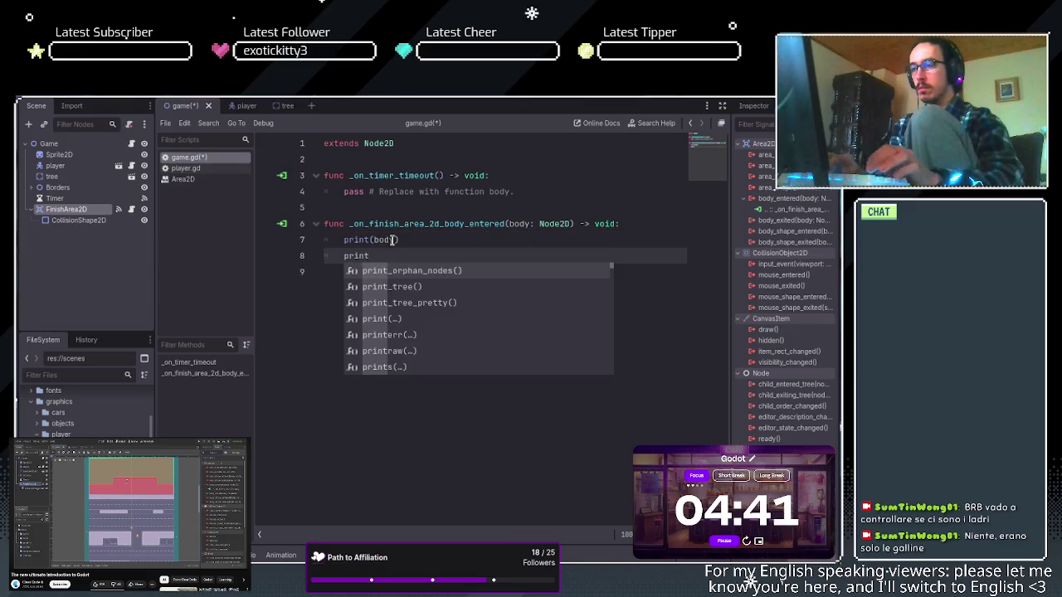
{"action": "type", "text": "(\""}
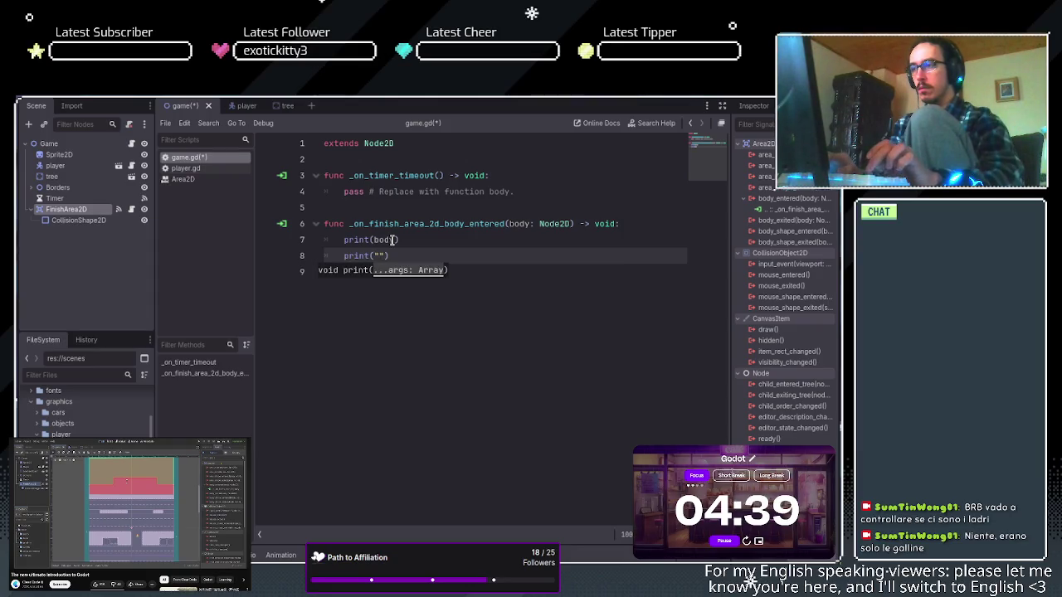
{"action": "key", "text": "BackSpace"}
{"action": "key", "text": "BackSpace"}
{"action": "type", "text": "has entered"}
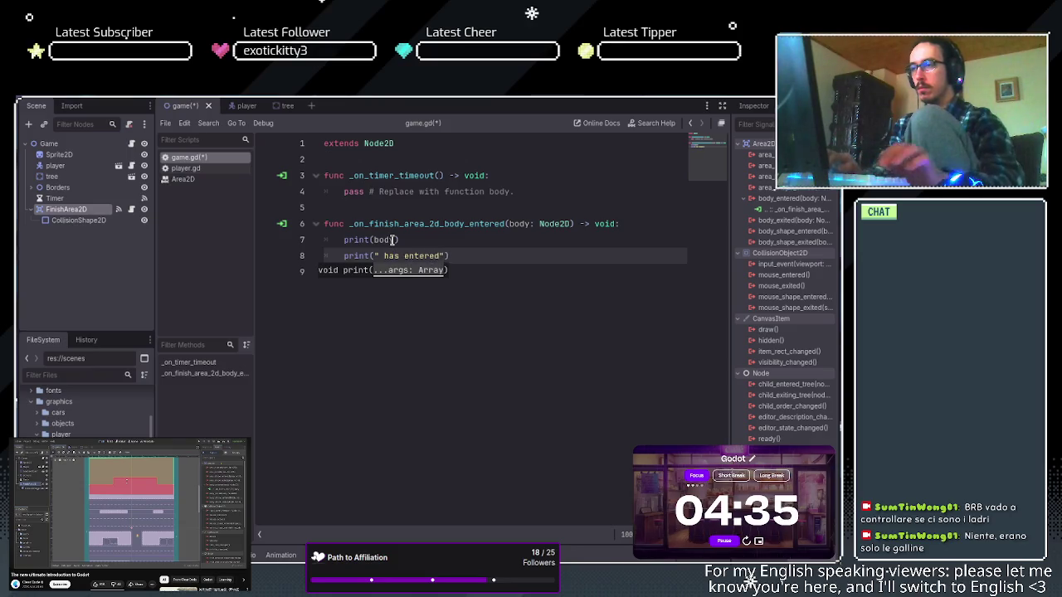
{"action": "left_click", "coordinate": [384, 255]}
{"action": "key", "text": "BackSpace"}
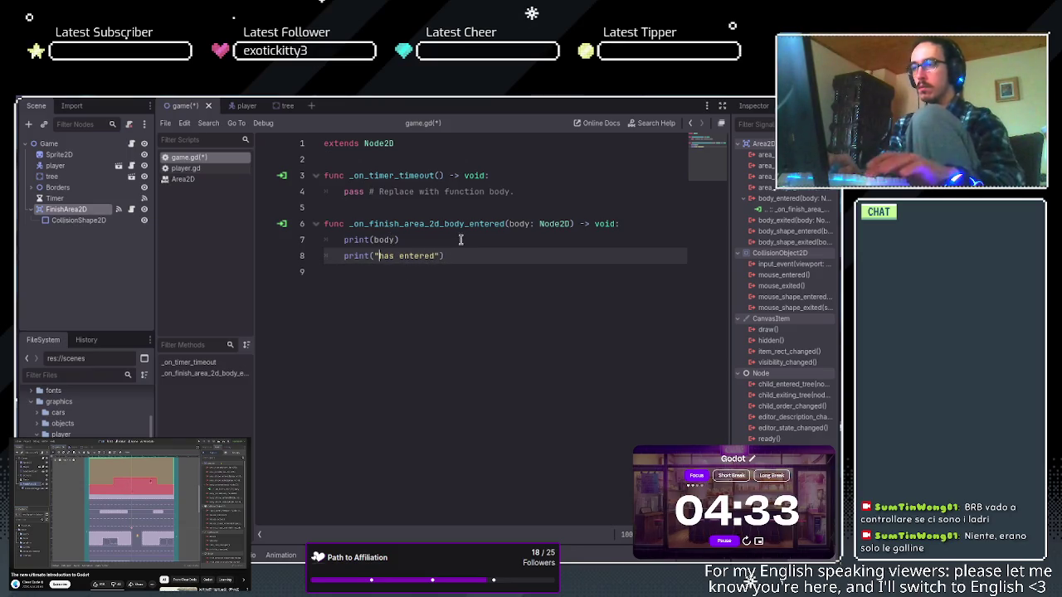
{"action": "left_click", "coordinate": [478, 255]}
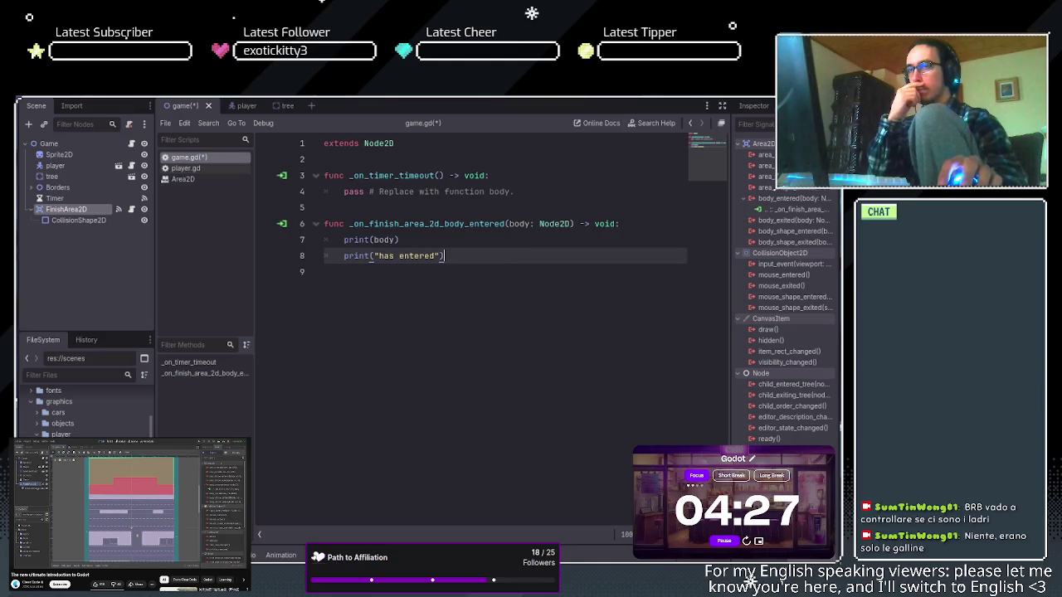
{"action": "key", "text": "ctrl+s"}
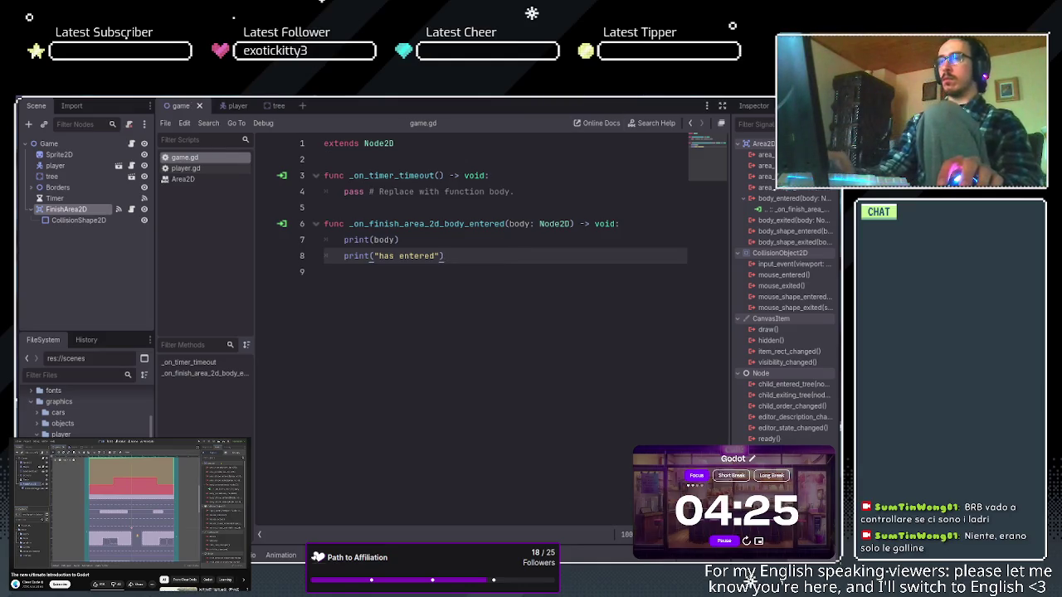
Run the game with F5, stop it with F8, and delete the stray typed characters.
{"action": "key", "text": "F5"}
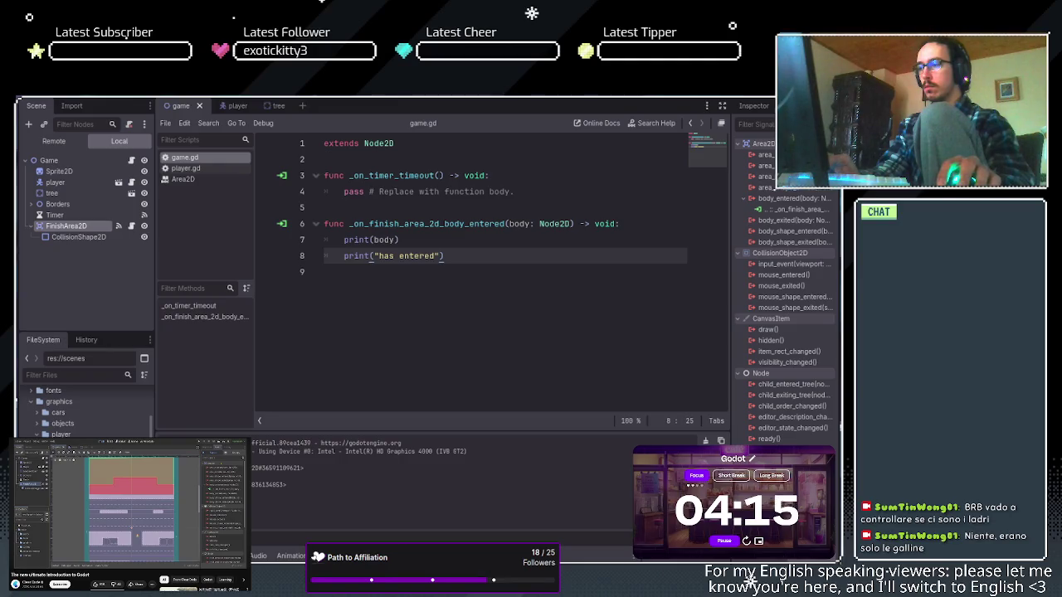
{"action": "type", "text": "sssssss"}
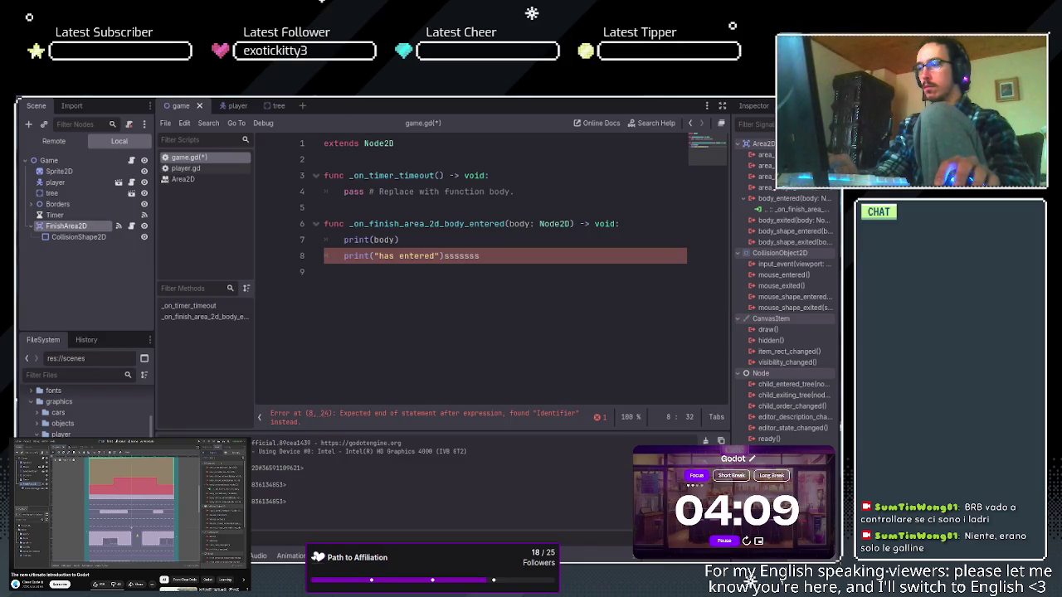
{"action": "type", "text": "w"}
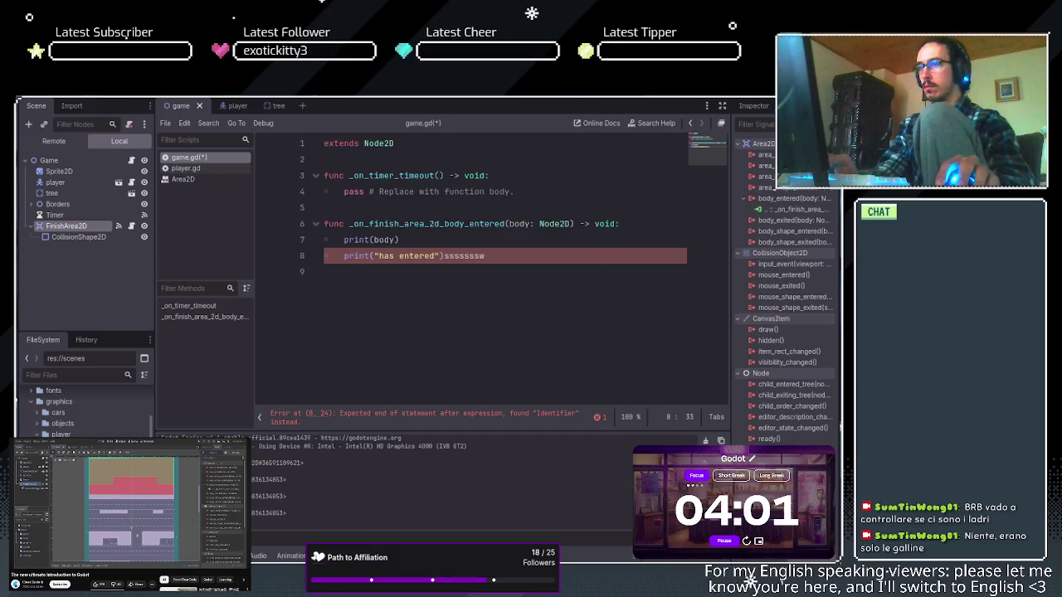
{"action": "key", "text": "F8"}
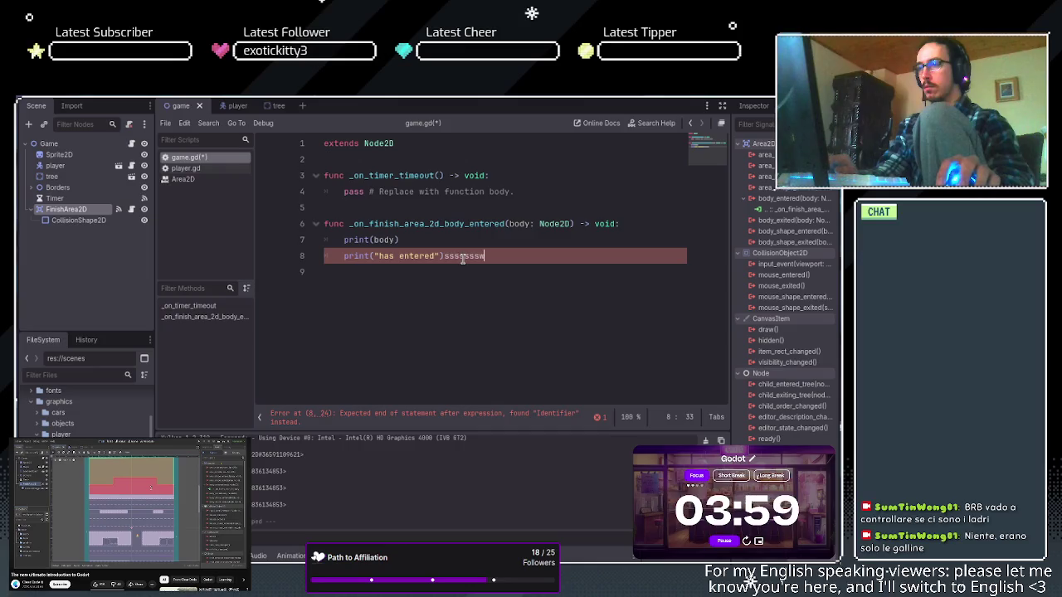
{"action": "key", "text": "BackSpace"}
{"action": "key", "text": "BackSpace"}
{"action": "key", "text": "BackSpace"}
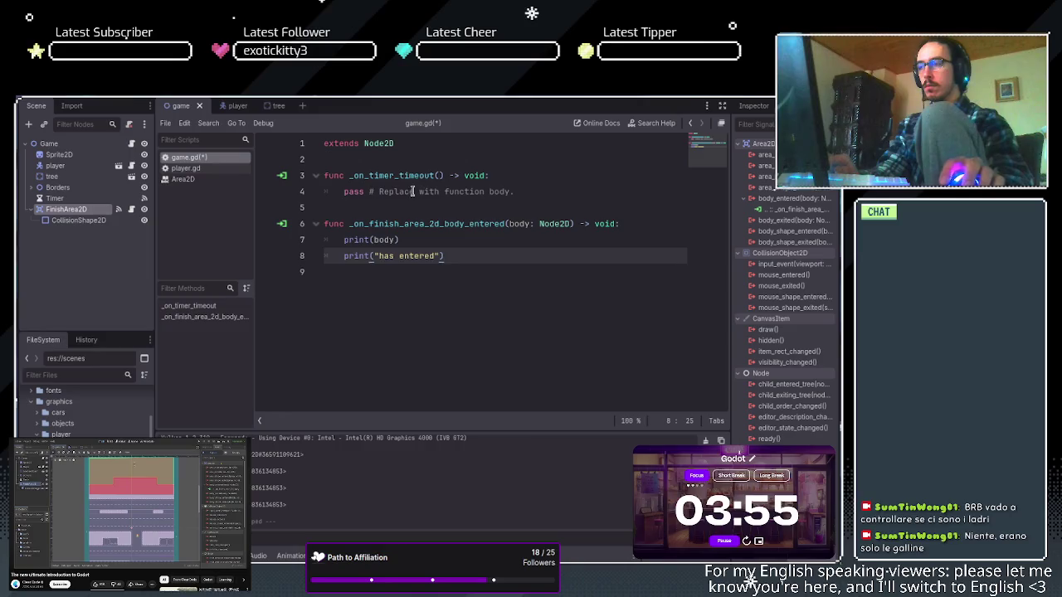
Back in the 2D view, drag the finish area's collision shape top edge up over the green area.
{"action": "key", "text": "ctrl+F1"}
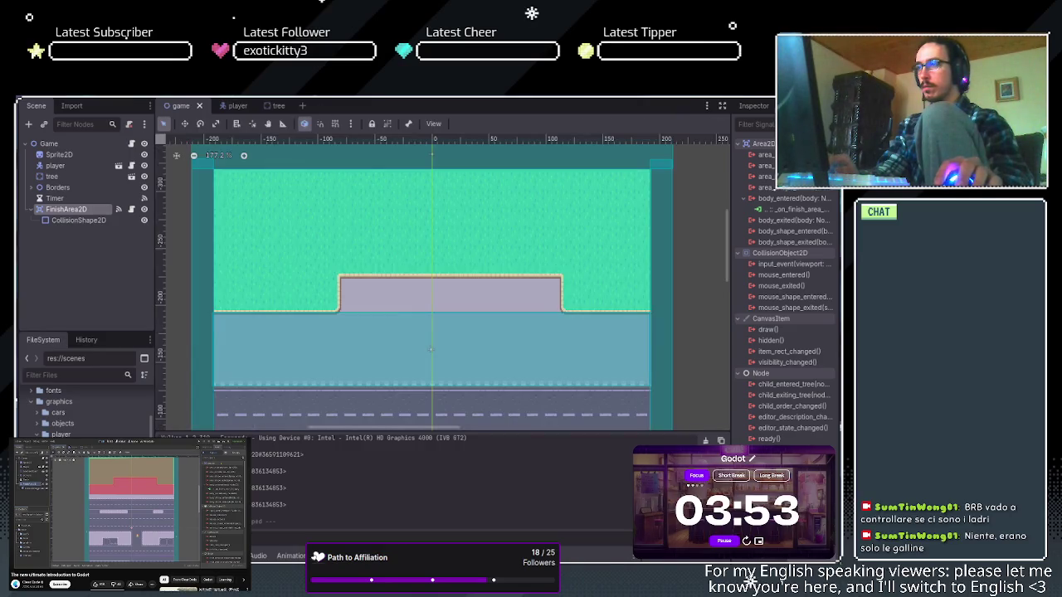
{"action": "left_click", "coordinate": [427, 332]}
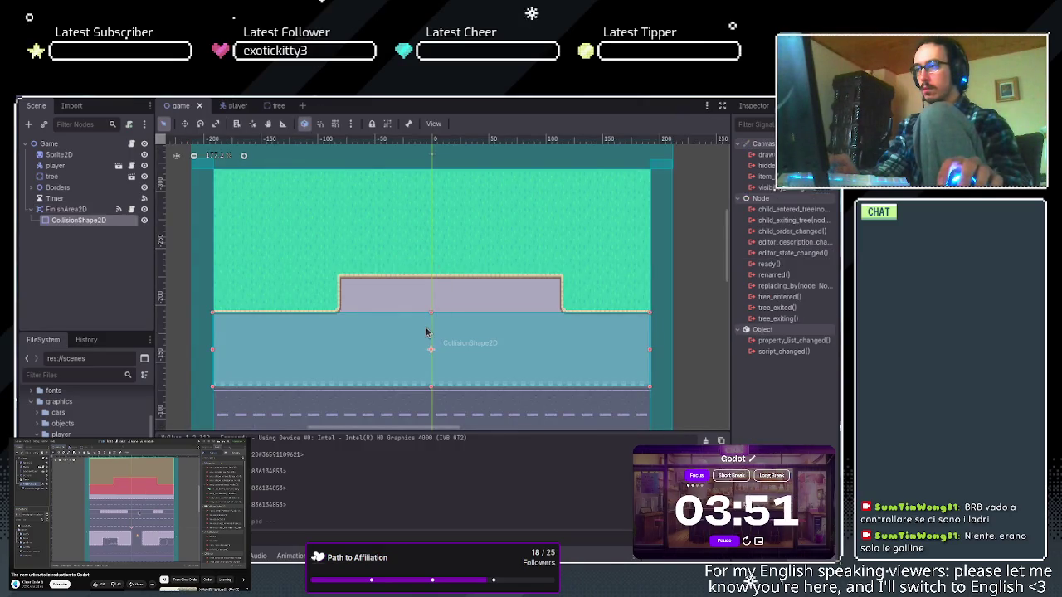
{"action": "left_click_drag", "start_coordinate": [431, 313], "coordinate": [429, 169]}
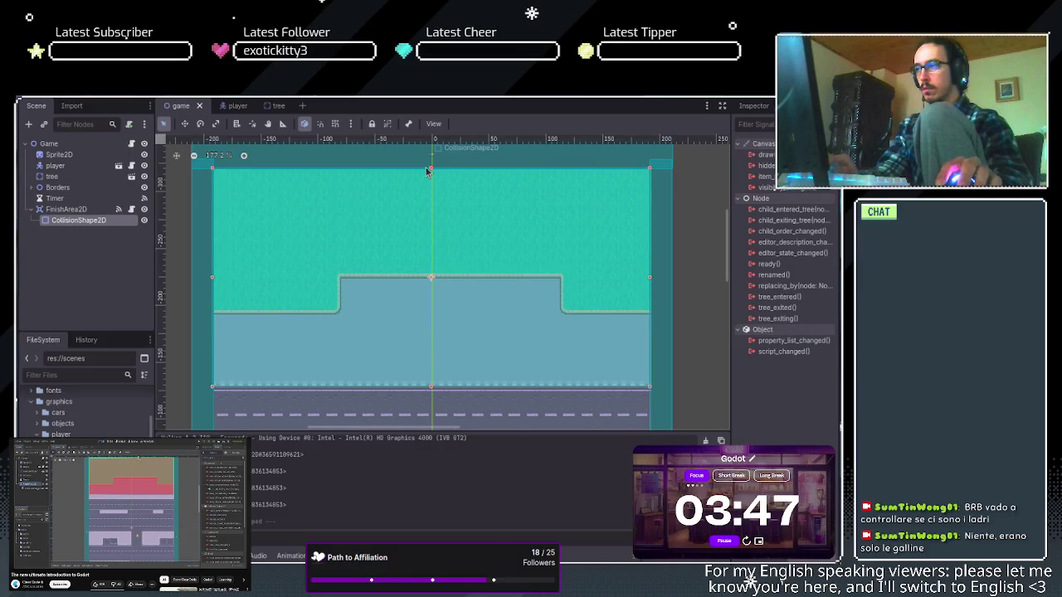
{"action": "left_click", "coordinate": [685, 219]}
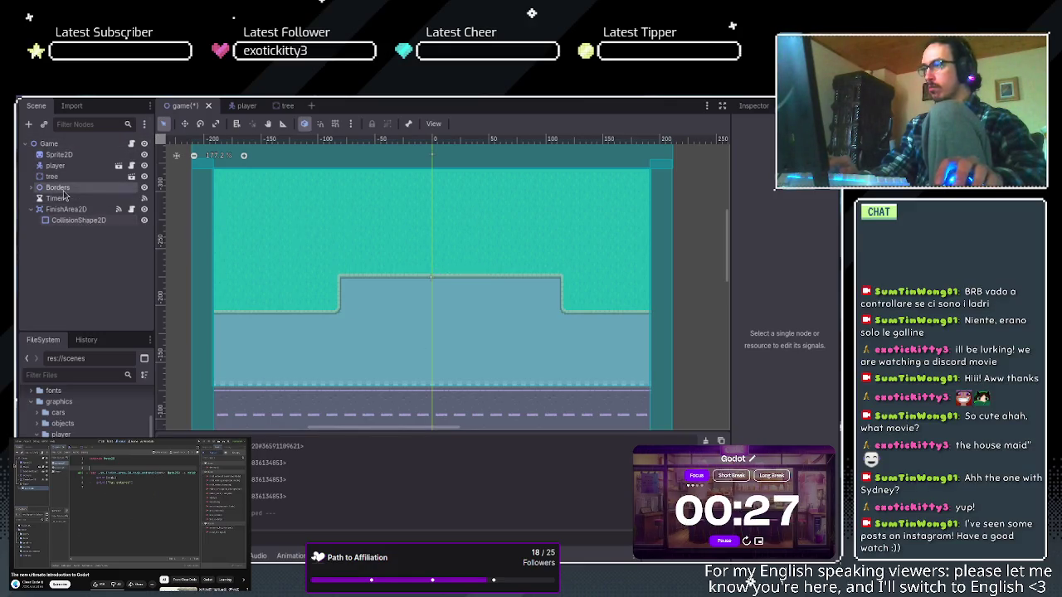
{"action": "left_click", "coordinate": [41, 143]}
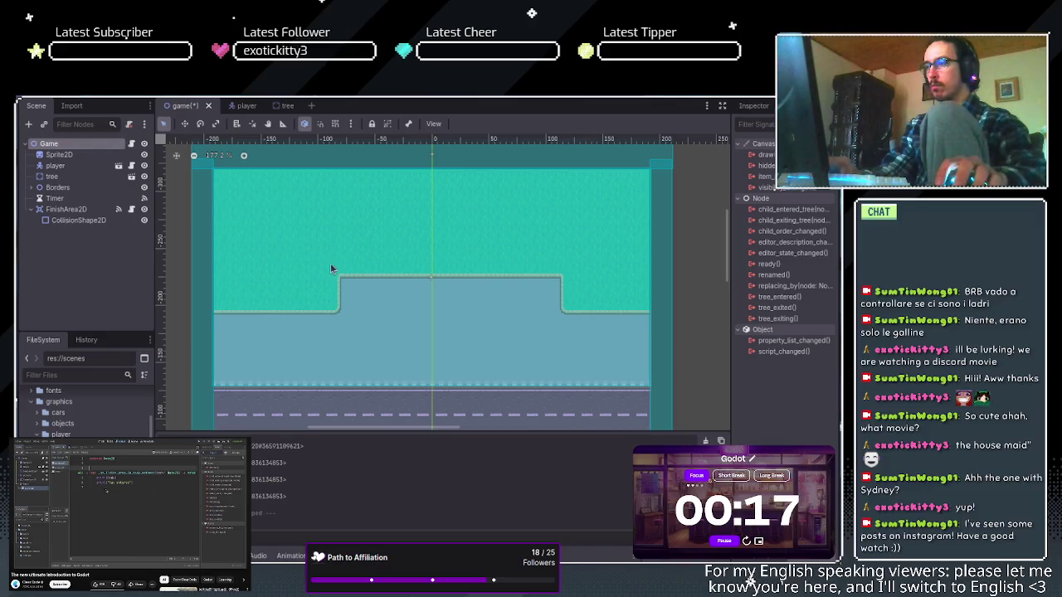
Add a new node under Game and nest the original Timer inside it.
{"action": "key", "text": "ctrl+a"}
{"action": "key", "text": "Return"}
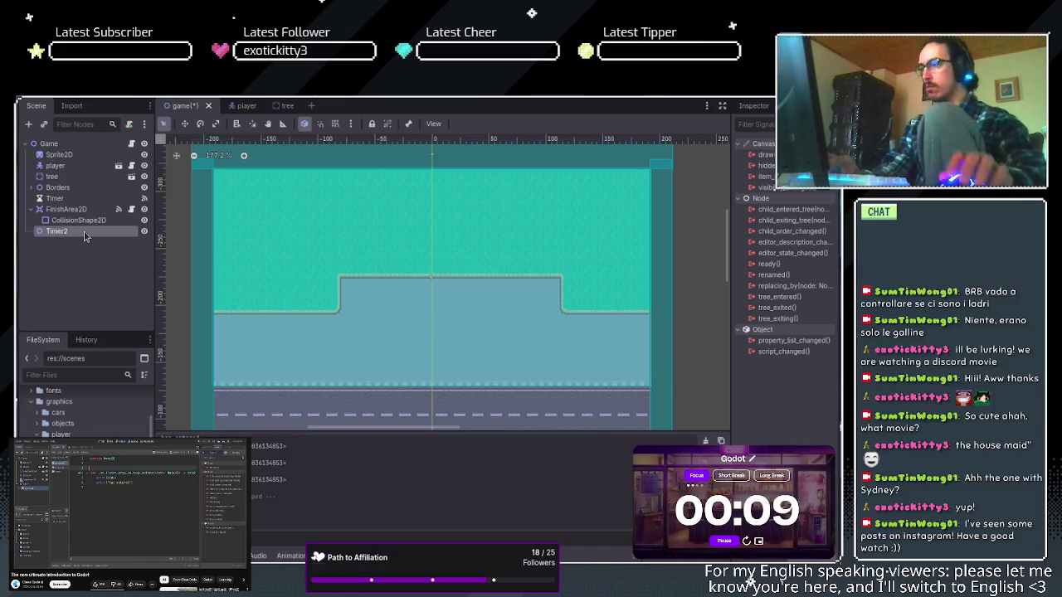
{"action": "left_click", "coordinate": [73, 202]}
{"action": "left_click_drag", "start_coordinate": [73, 202], "coordinate": [90, 230]}
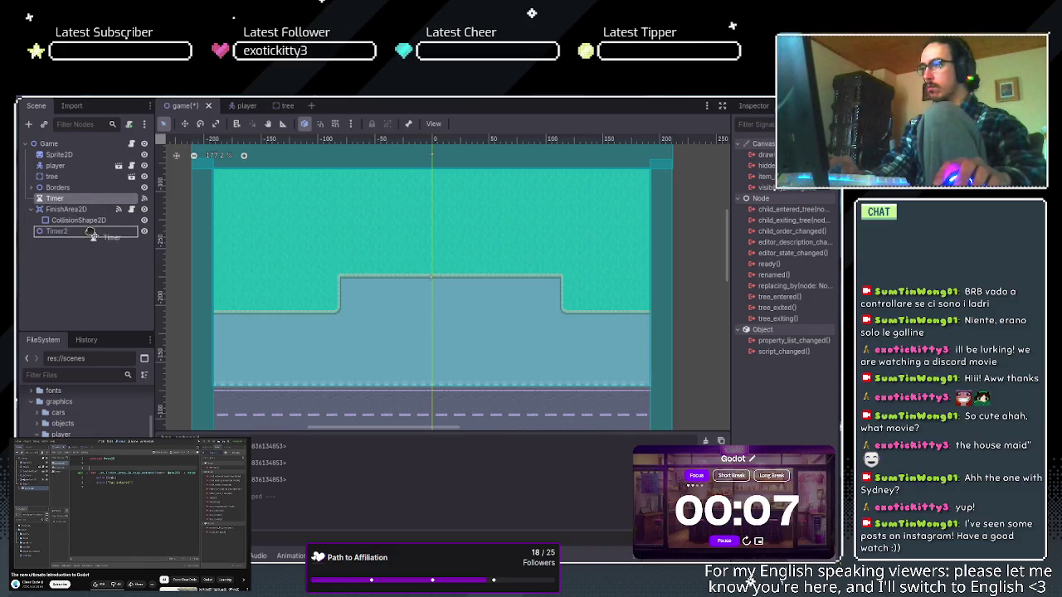
Rename the new parent node to Timer and its child to CarTimer.
{"action": "left_click", "coordinate": [74, 222]}
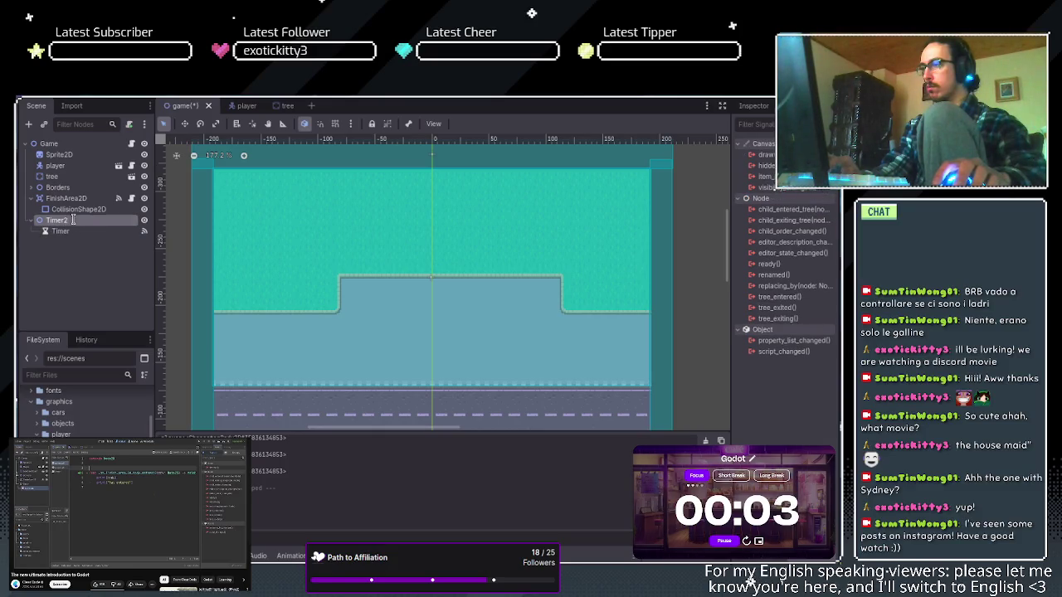
{"action": "key", "text": "BackSpace"}
{"action": "key", "text": "Return"}
{"action": "left_click", "coordinate": [74, 232]}
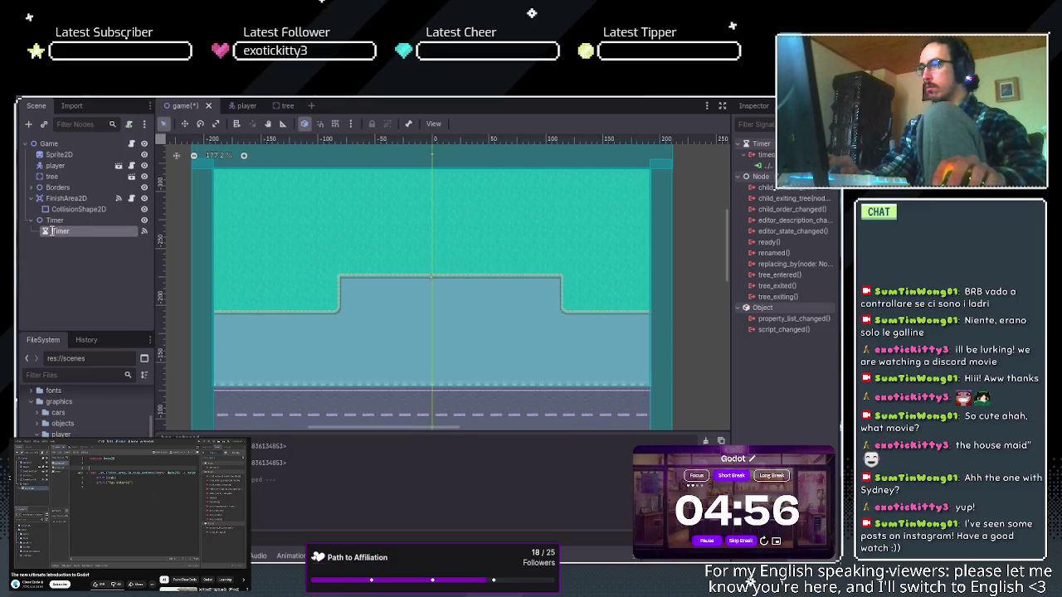
{"action": "type", "text": "Car"}
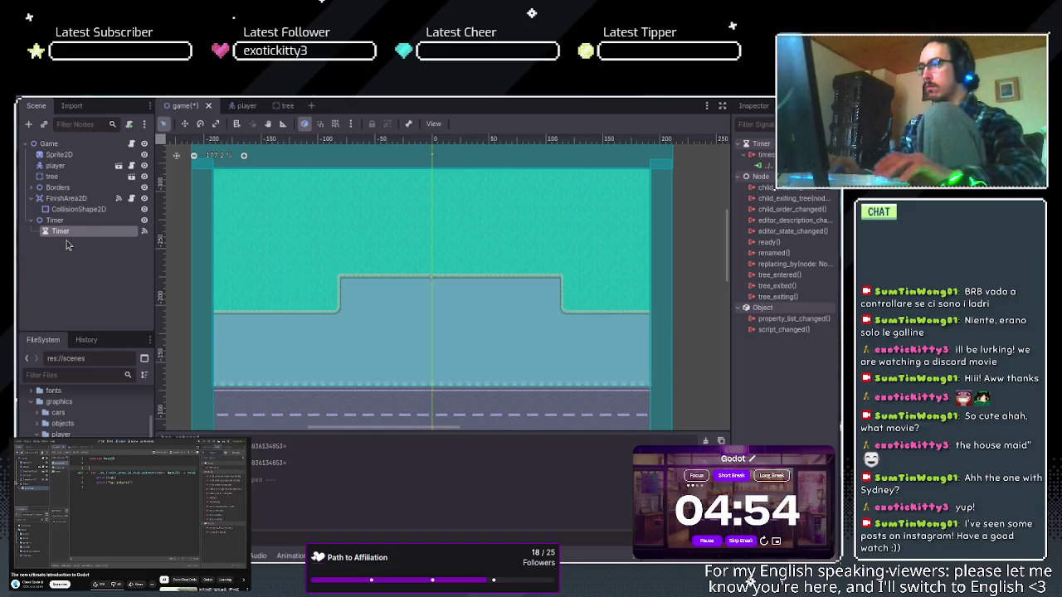
{"action": "key", "text": "Return"}
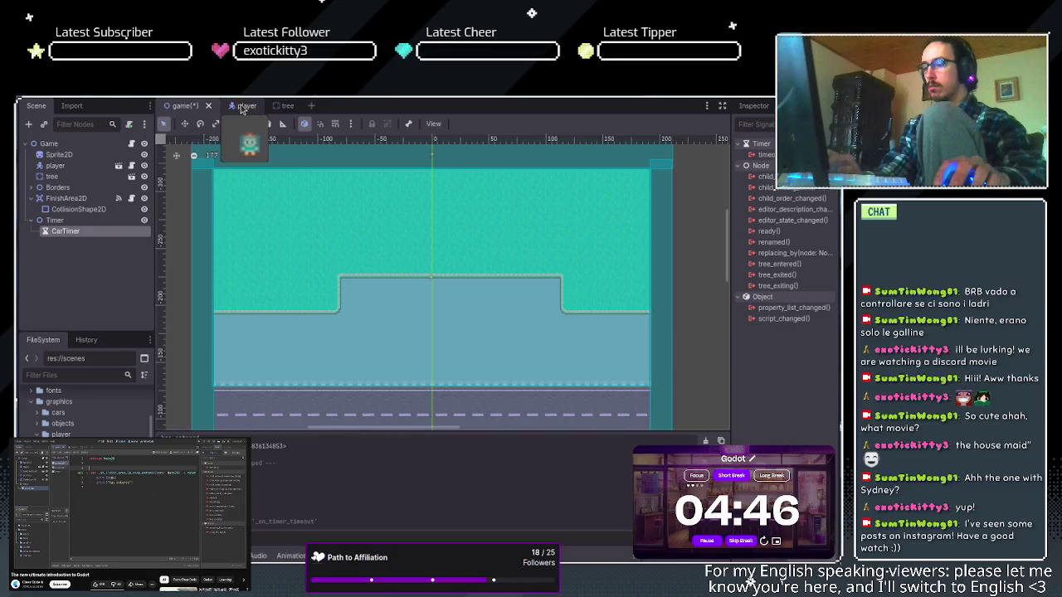
Save the scene and delete the _on_timer_timeout function from game.gd.
{"action": "key", "text": "ctrl+s"}
{"action": "key", "text": "ctrl+F3"}
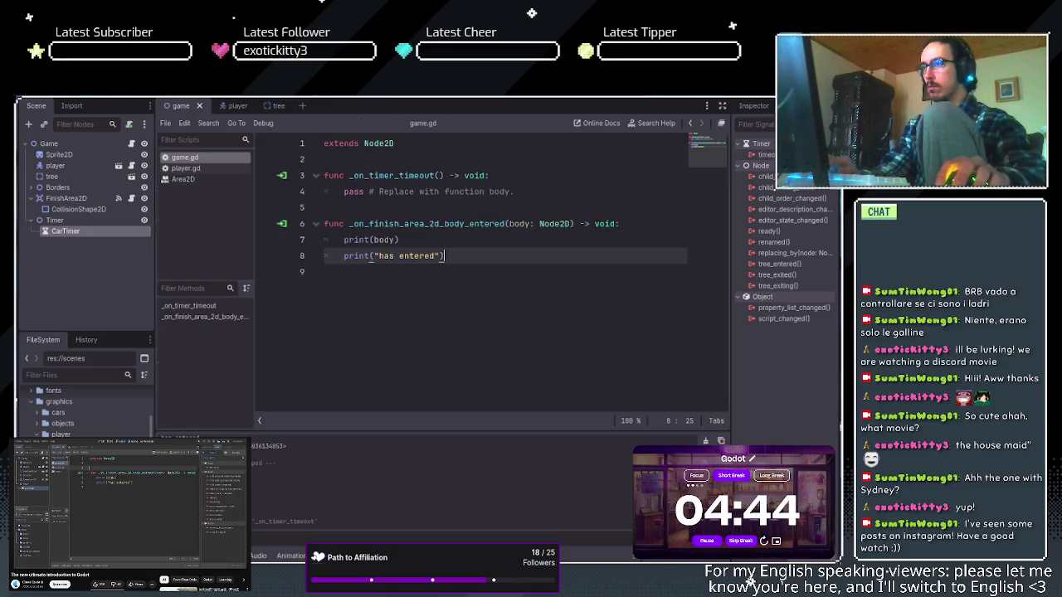
{"action": "left_click_drag", "start_coordinate": [532, 191], "coordinate": [323, 168]}
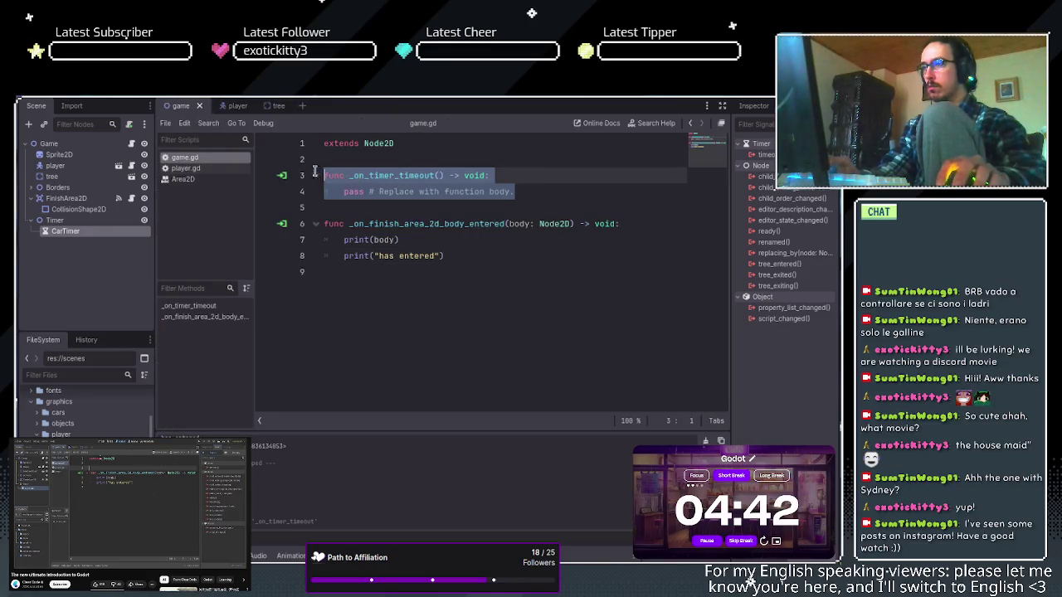
{"action": "key", "text": "BackSpace"}
{"action": "key", "text": "BackSpace"}
{"action": "left_click", "coordinate": [459, 210]}
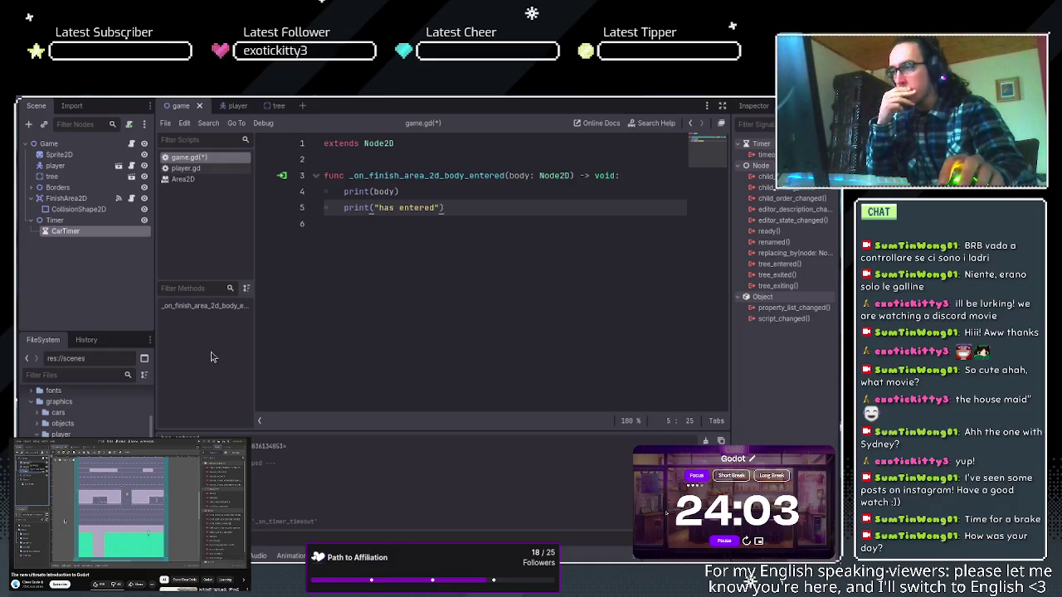
Move FinishArea2D under Borders, then collapse the four walls, FinishArea2D and Borders.
{"action": "left_click", "coordinate": [63, 201]}
{"action": "left_click_drag", "start_coordinate": [62, 202], "coordinate": [53, 189]}
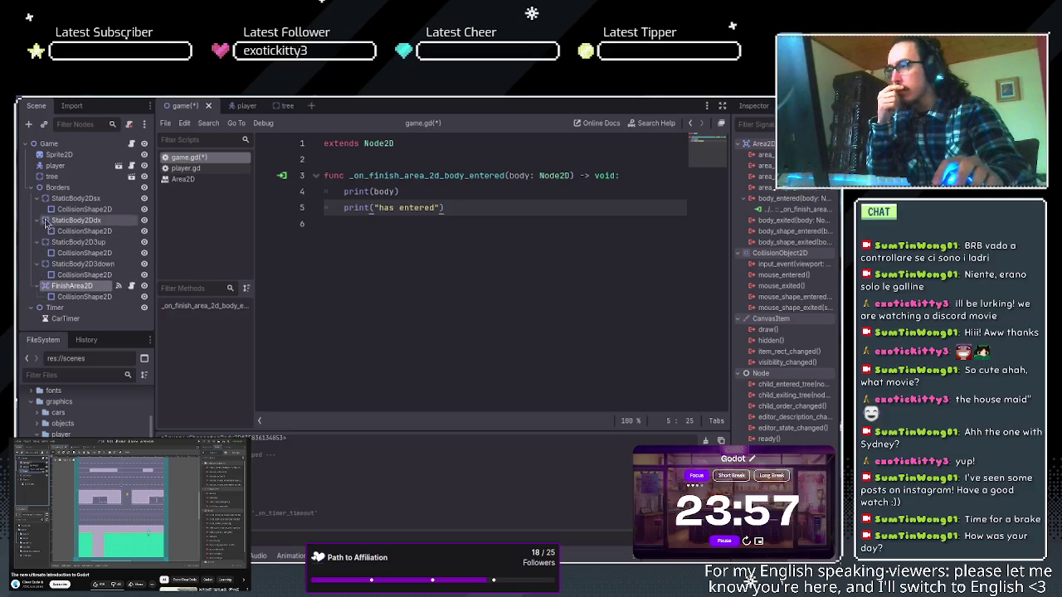
{"action": "left_click", "coordinate": [36, 199]}
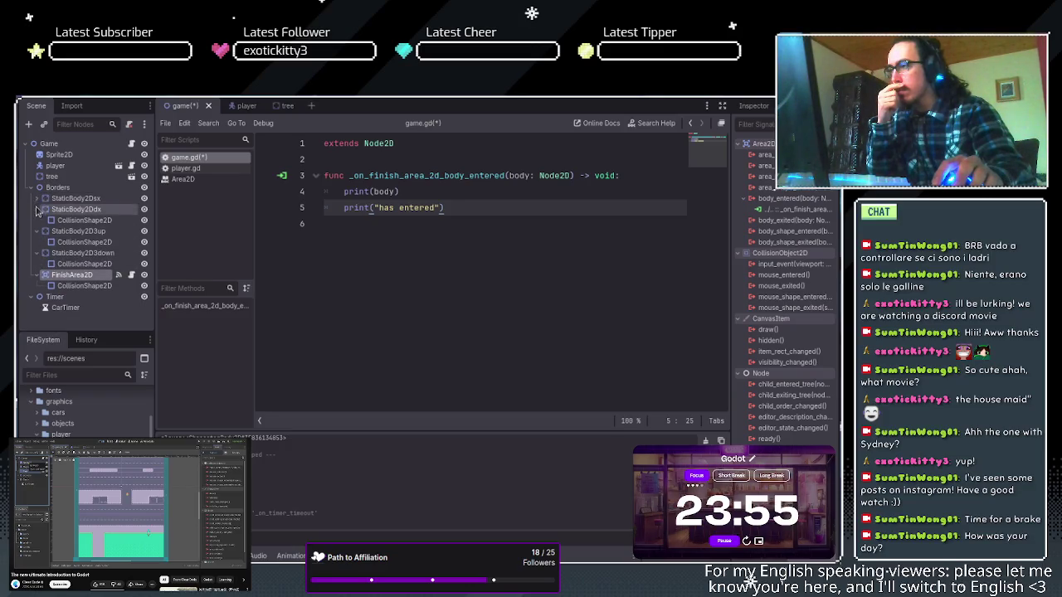
{"action": "left_click", "coordinate": [36, 210]}
{"action": "left_click", "coordinate": [37, 221]}
{"action": "left_click", "coordinate": [36, 231]}
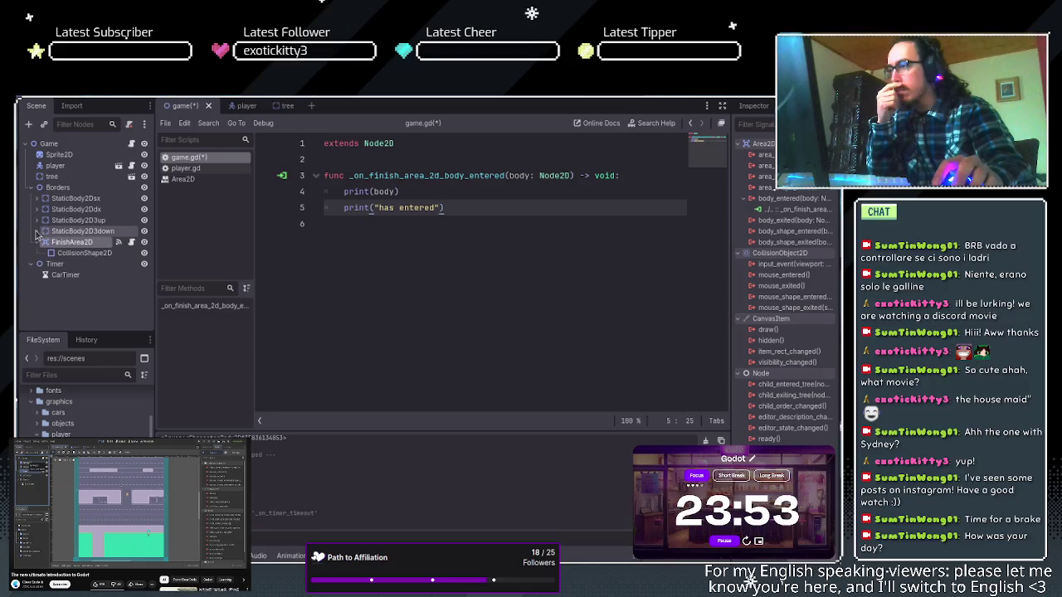
{"action": "left_click", "coordinate": [37, 242]}
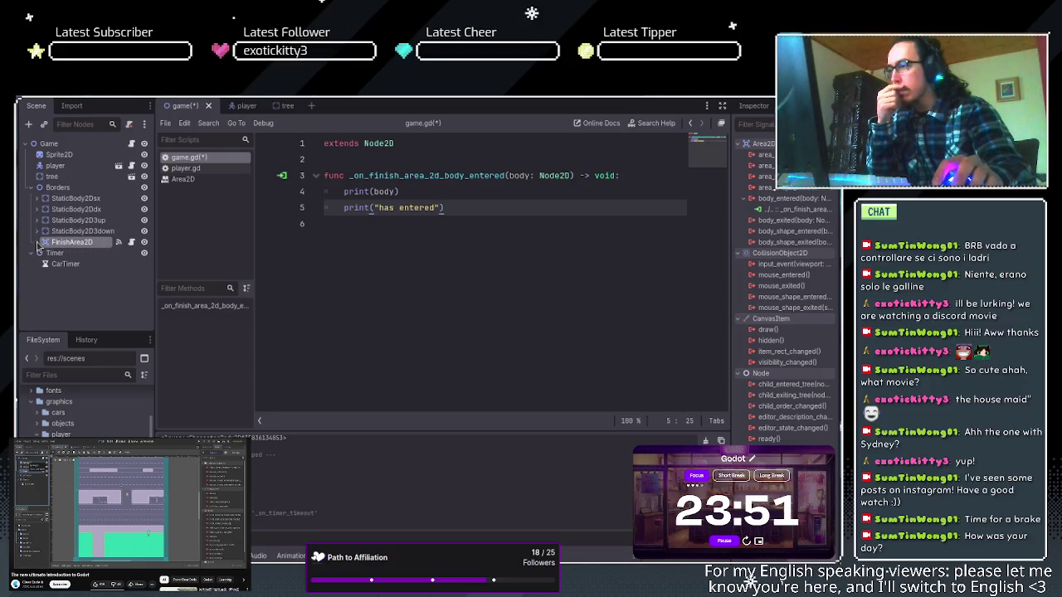
{"action": "left_click", "coordinate": [31, 253]}
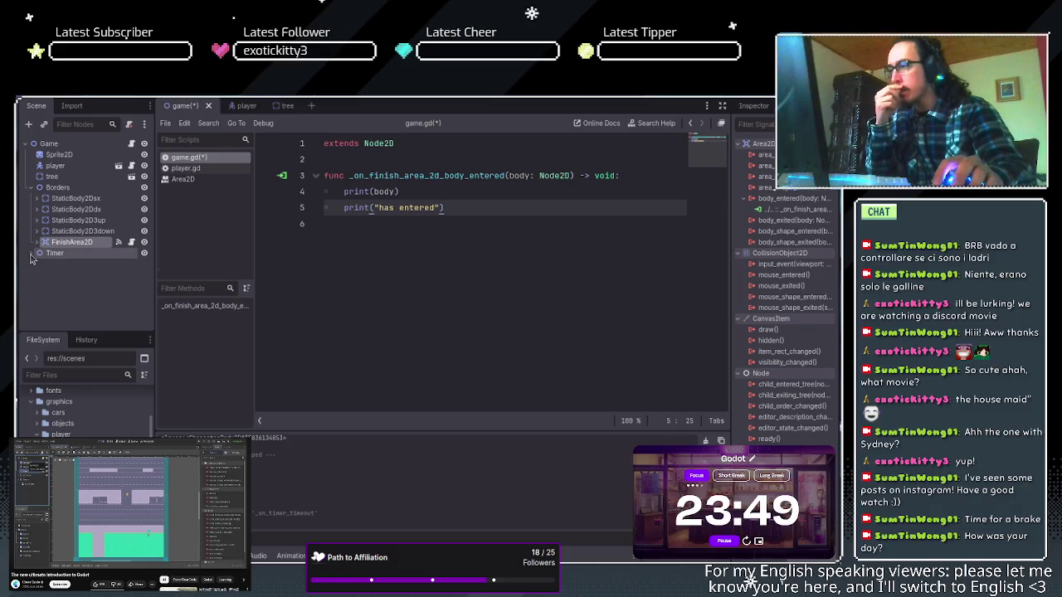
{"action": "left_click", "coordinate": [31, 253]}
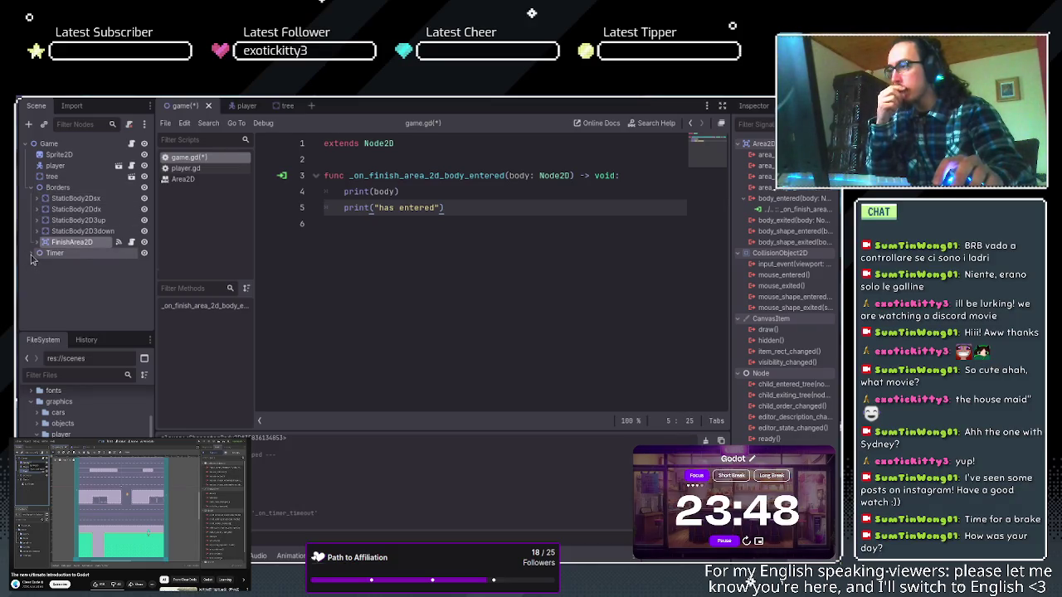
{"action": "left_click", "coordinate": [31, 188]}
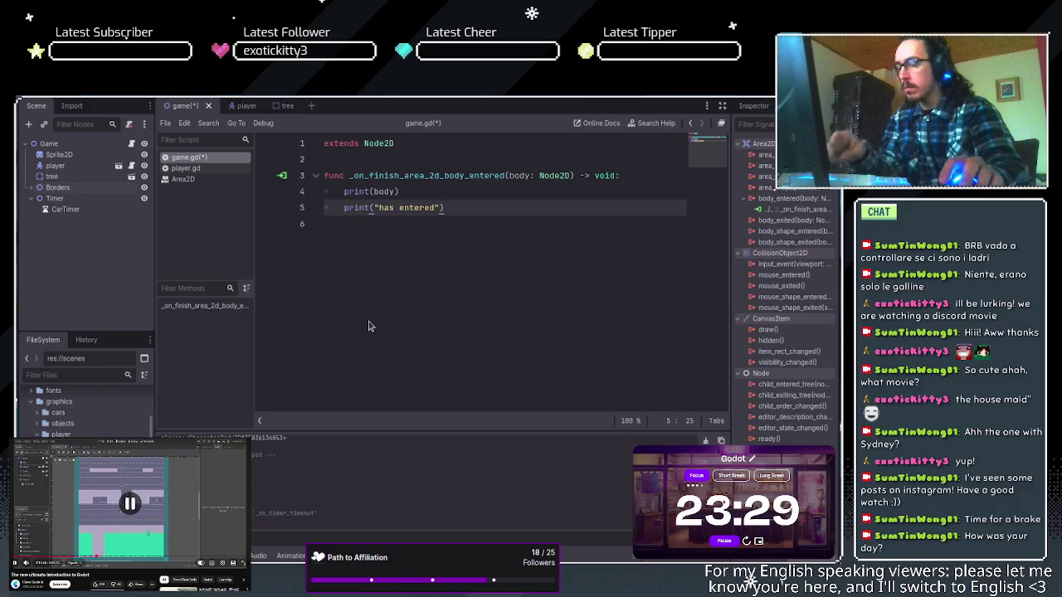
Rename Sprite2D to BG, player to Player and tree to Tree, then save and run with F5.
{"action": "left_click", "coordinate": [78, 155]}
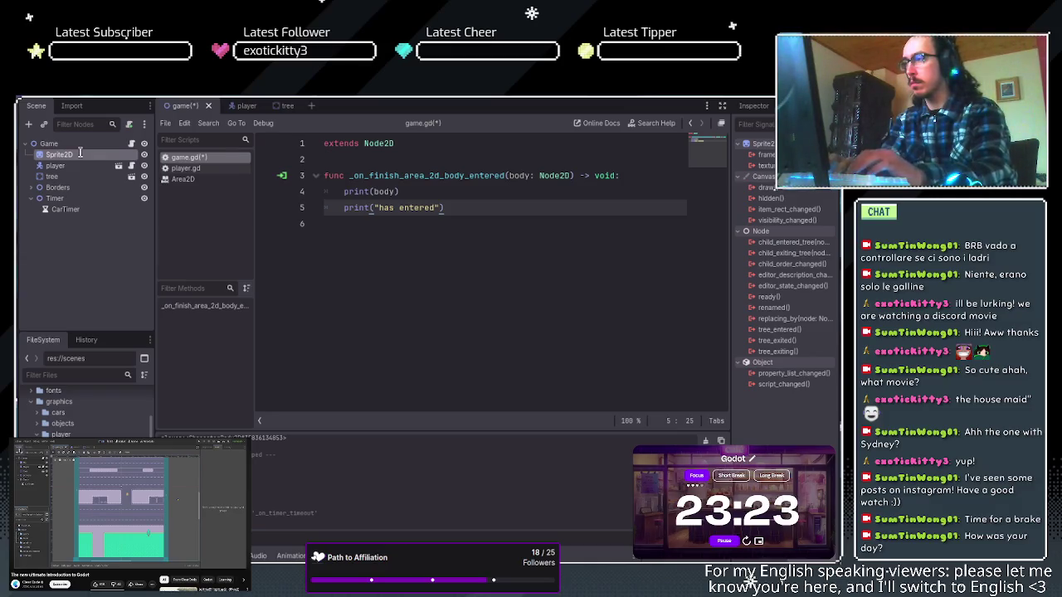
{"action": "type", "text": "BG"}
{"action": "key", "text": "Return"}
{"action": "left_click", "coordinate": [59, 166]}
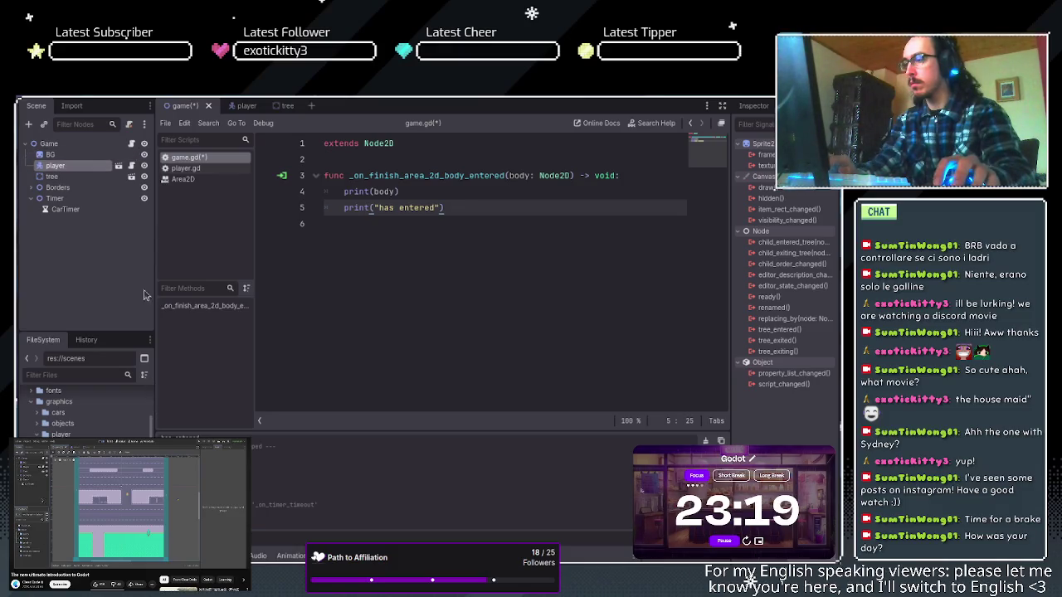
{"action": "left_click", "coordinate": [56, 167]}
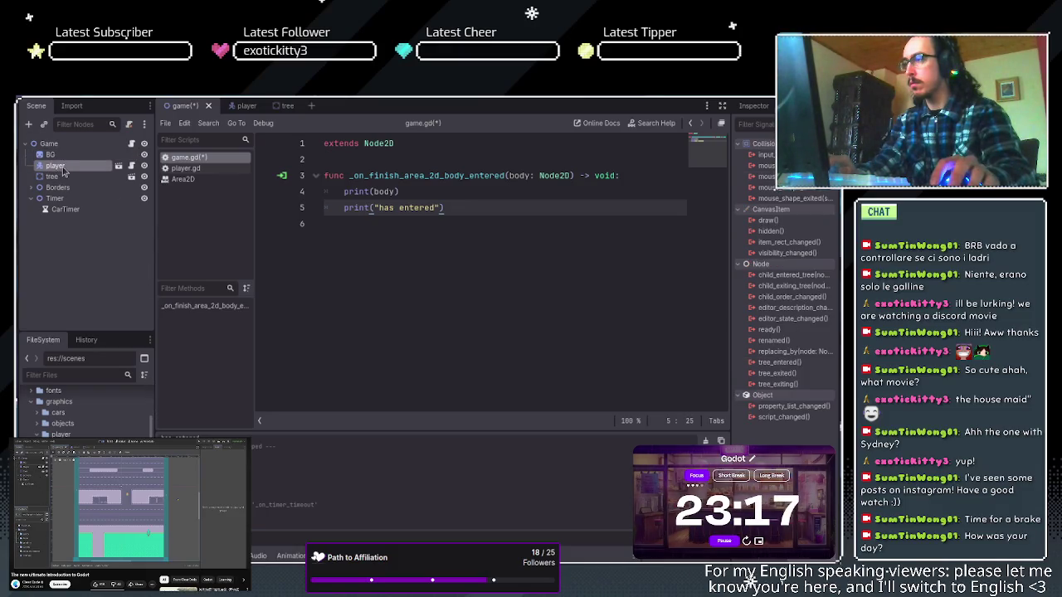
{"action": "type", "text": "Player"}
{"action": "left_click", "coordinate": [64, 176]}
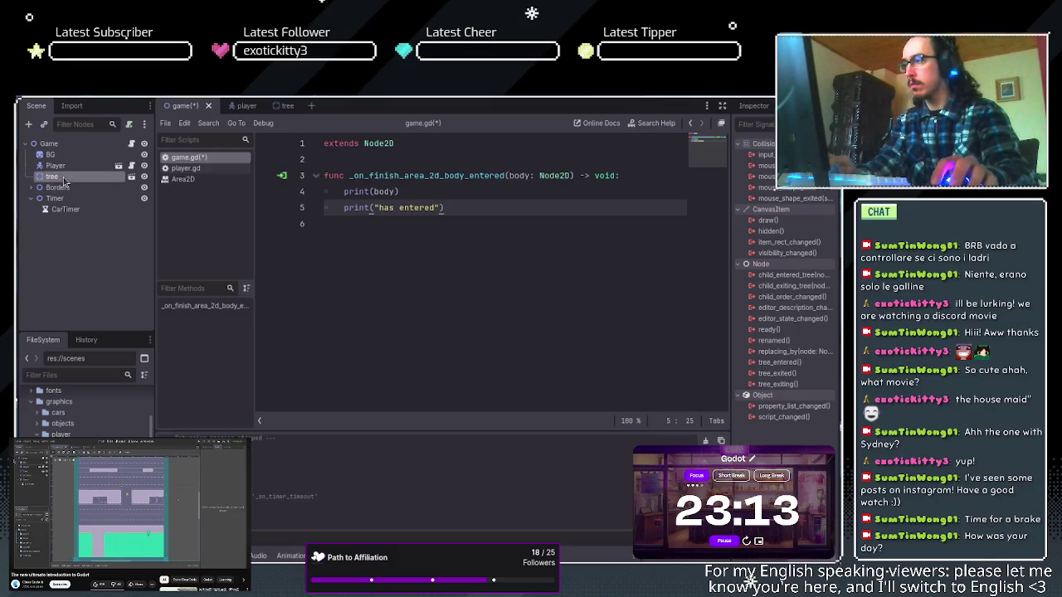
{"action": "double_click", "coordinate": [64, 177]}
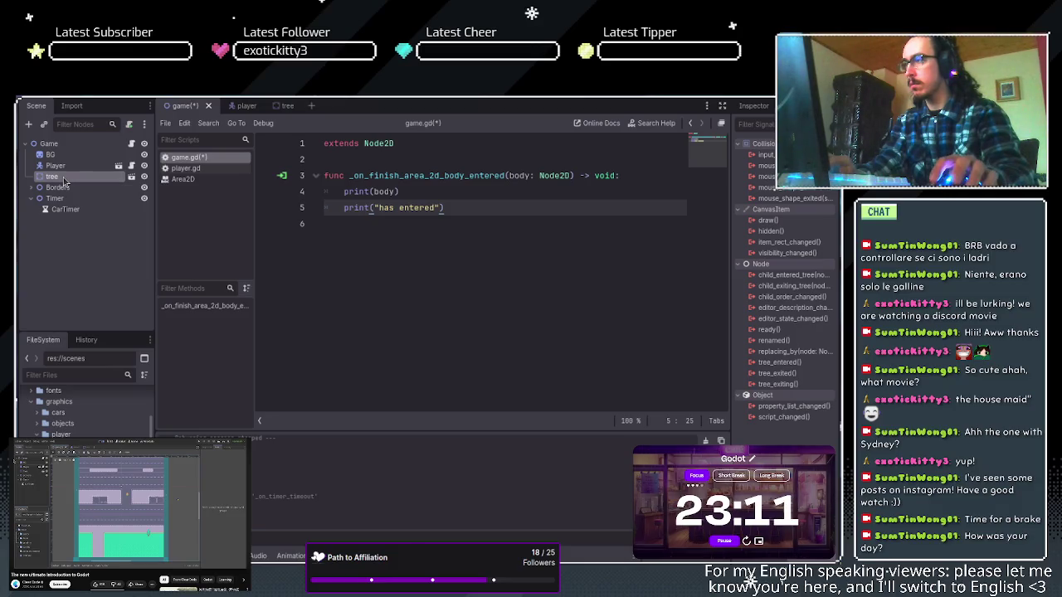
{"action": "type", "text": "Tree"}
{"action": "key", "text": "Return"}
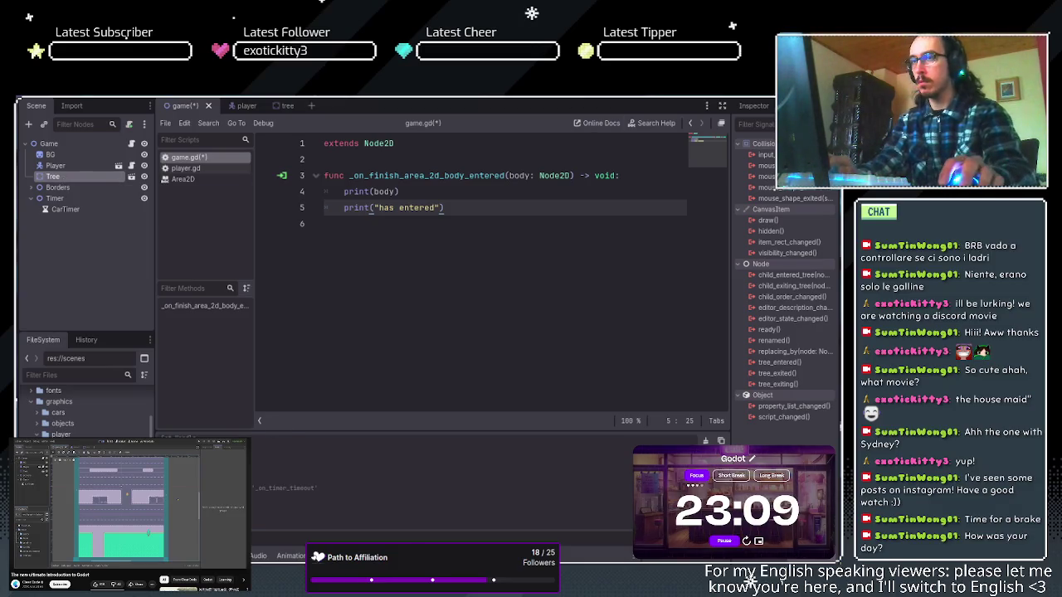
{"action": "key", "text": "F5"}
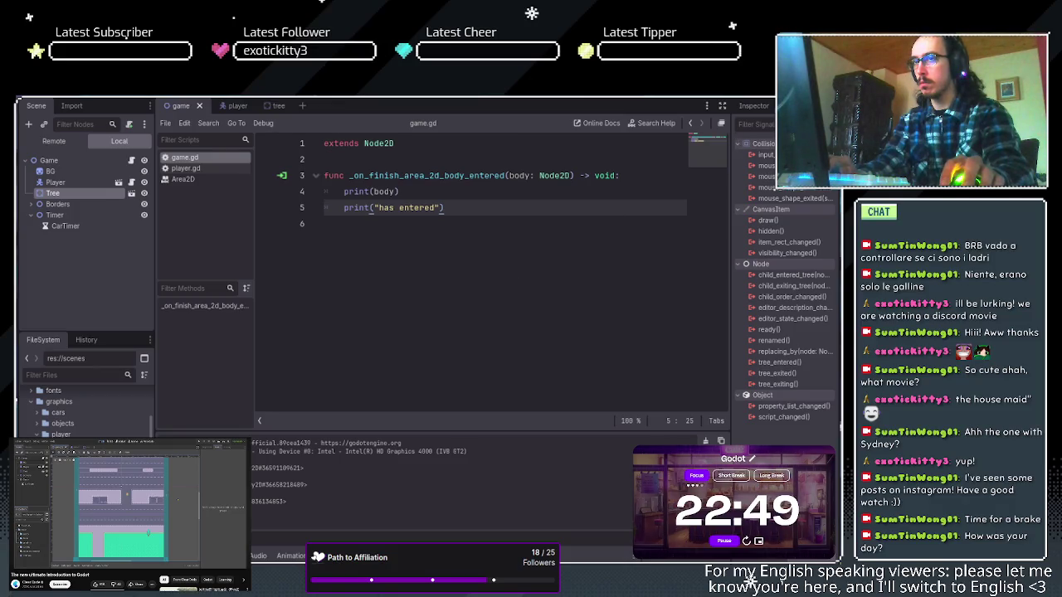
Stop the game, set the player's Camera2D zoom to 3.0, then save and test-run.
{"action": "key", "text": "F8"}
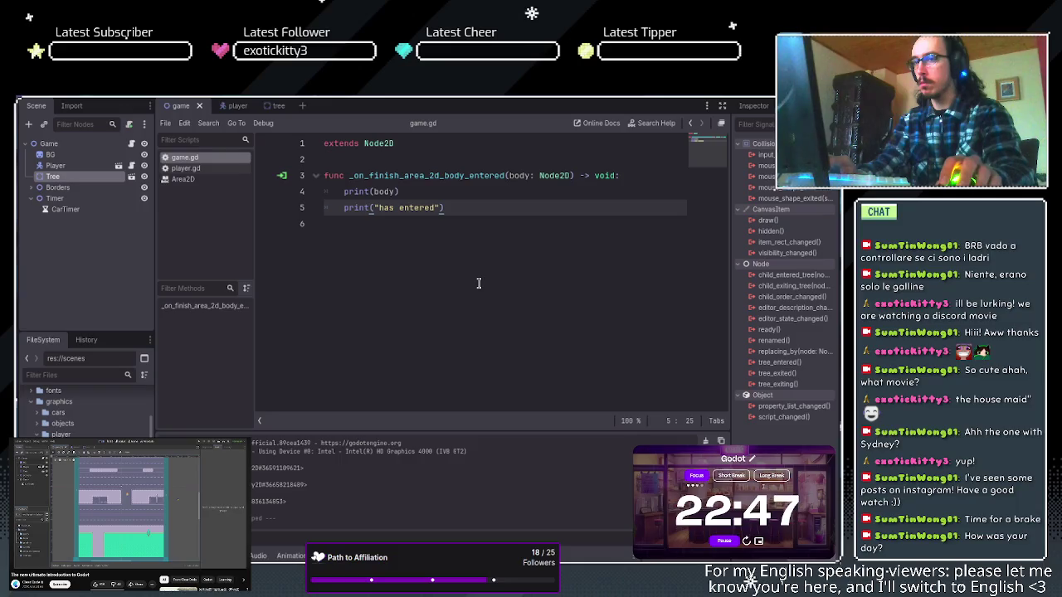
{"action": "left_click", "coordinate": [234, 106]}
{"action": "left_click", "coordinate": [65, 168]}
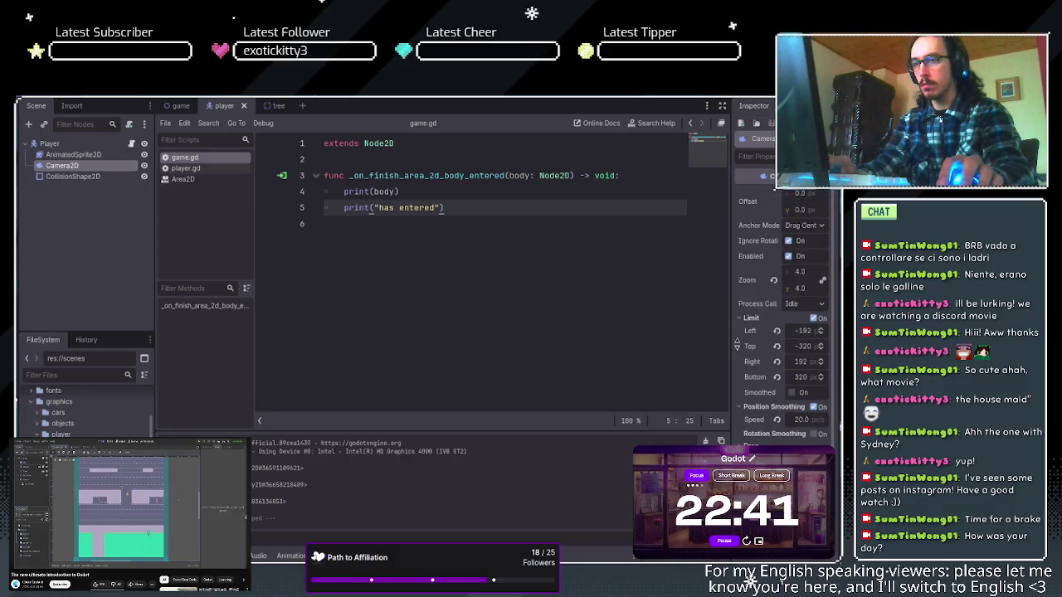
{"action": "scroll", "coordinate": [757, 247], "scroll_direction": "down", "scroll_amount": 1}
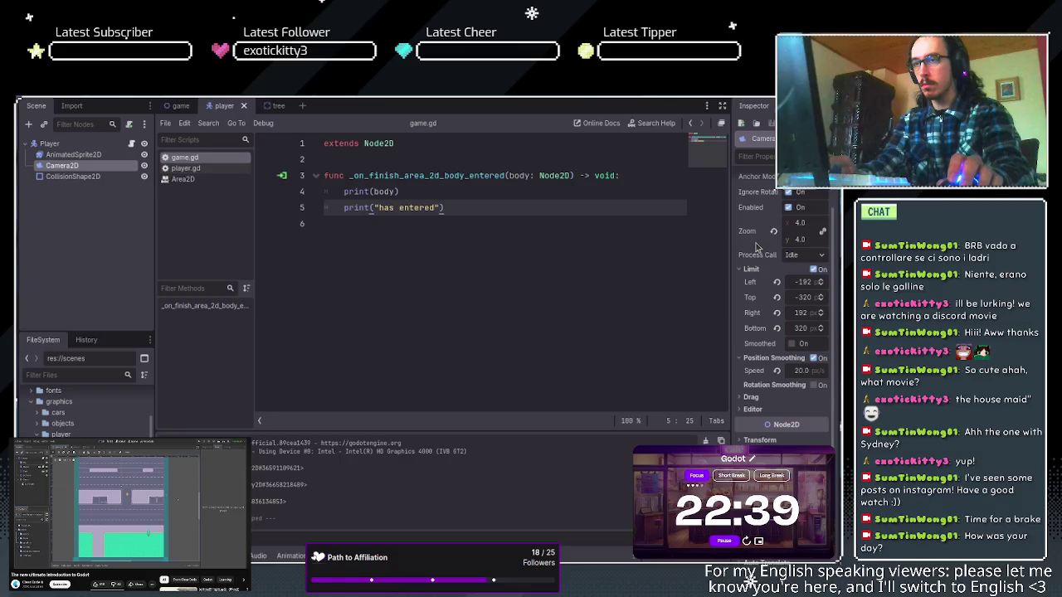
{"action": "left_click", "coordinate": [800, 225]}
{"action": "type", "text": "3"}
{"action": "key", "text": "Return"}
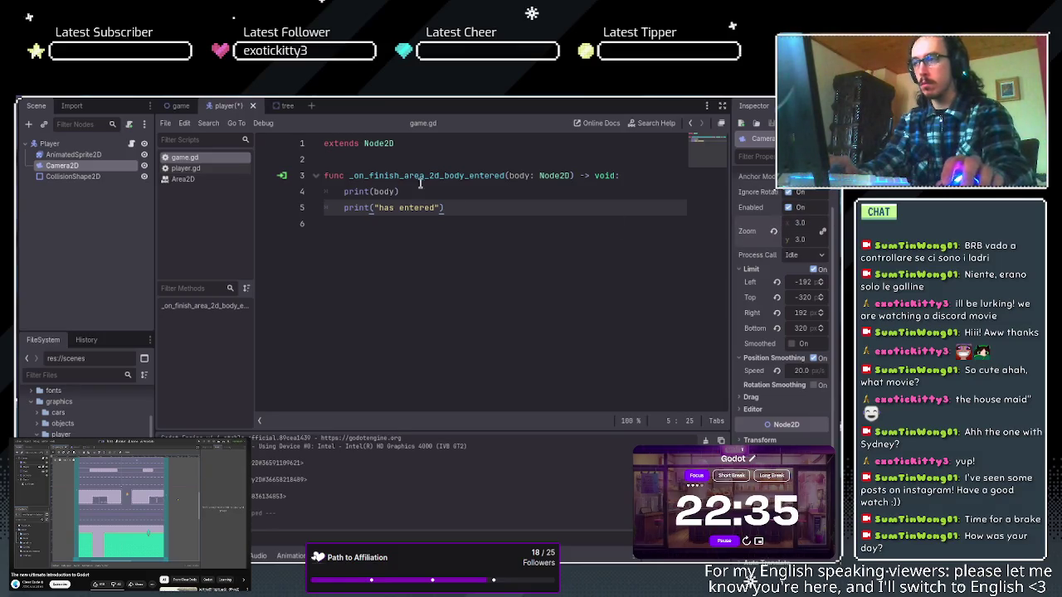
{"action": "key", "text": "ctrl+s"}
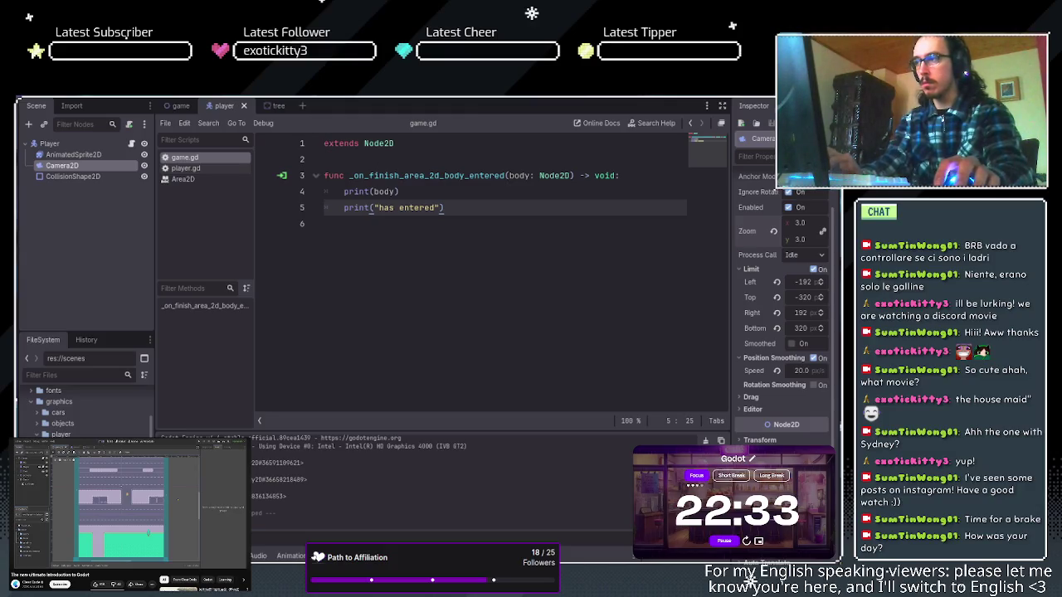
{"action": "key", "text": "F5"}
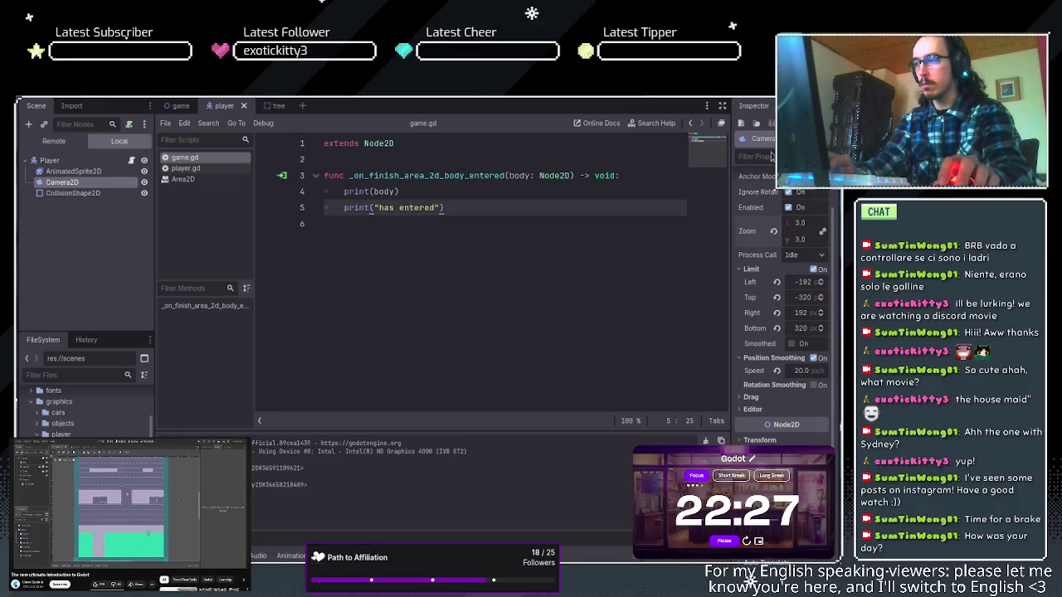
Stop the game and restore the Camera2D zoom to 4.0, saving the player scene.
{"action": "key", "text": "F8"}
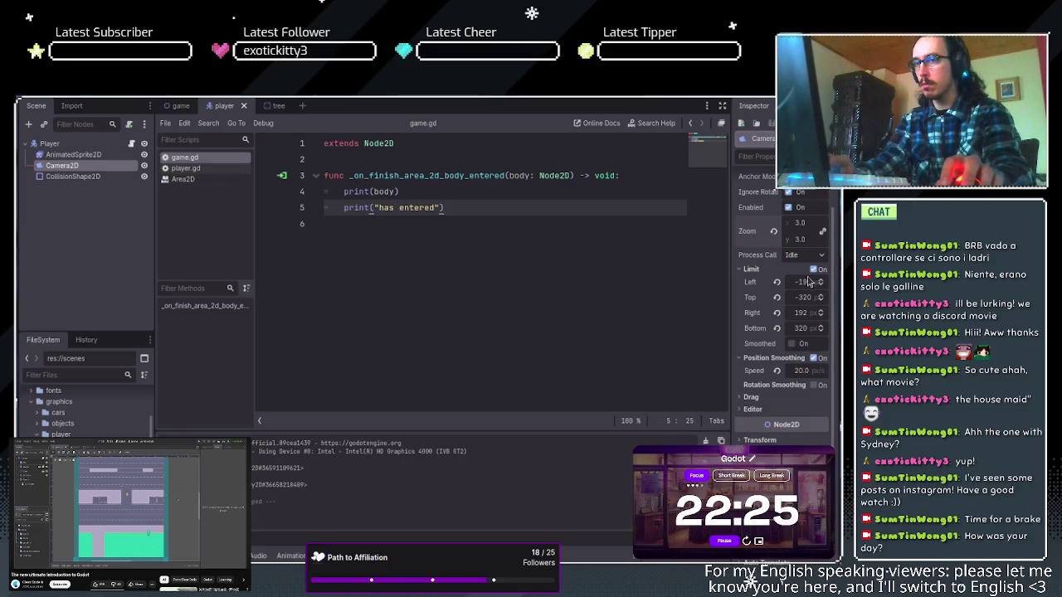
{"action": "left_click", "coordinate": [800, 222]}
{"action": "type", "text": "4"}
{"action": "key", "text": "Return"}
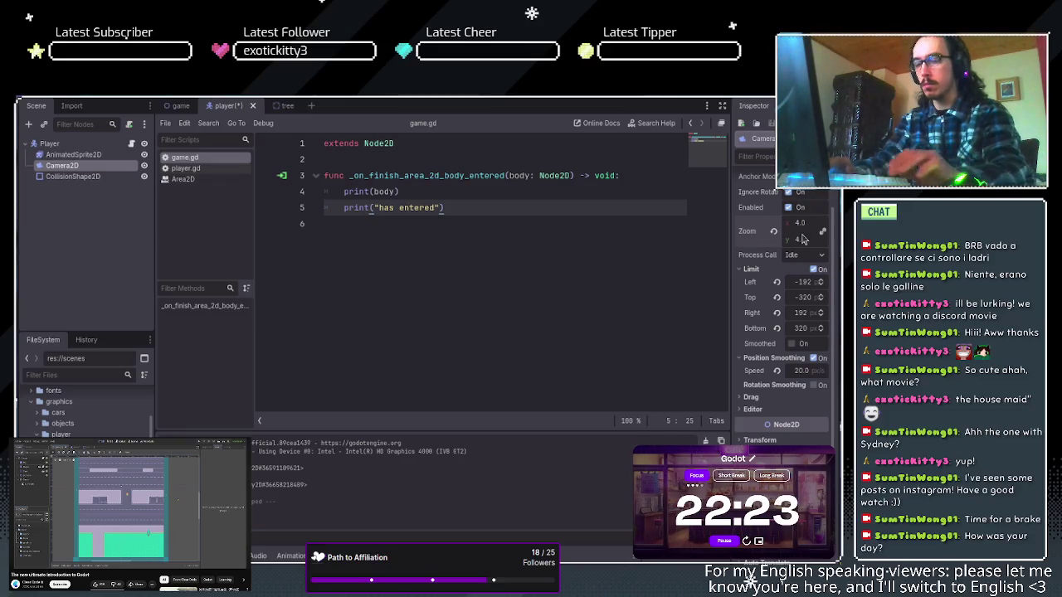
{"action": "key", "text": "ctrl+s"}
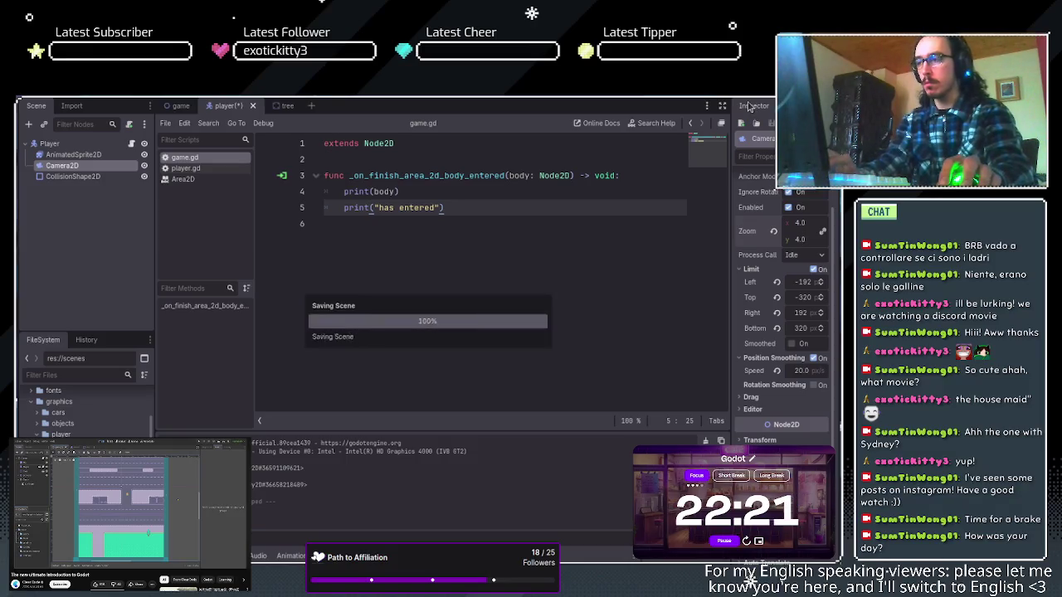
{"action": "left_click", "coordinate": [181, 106]}
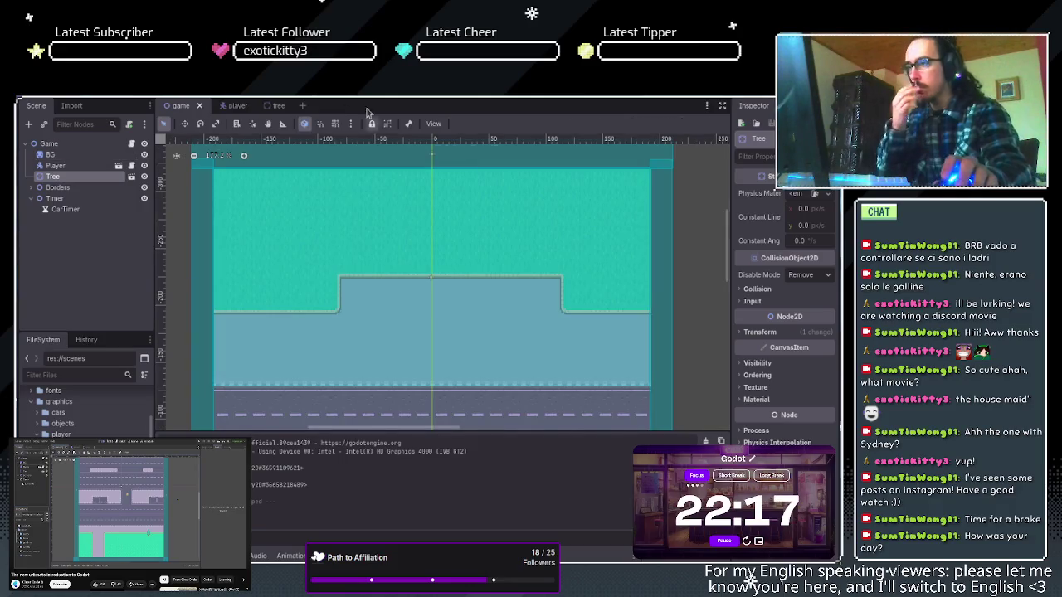
Zoom and pan the 2D viewport to inspect the road level.
{"action": "scroll", "coordinate": [464, 303], "scroll_direction": "down", "scroll_amount": 5}
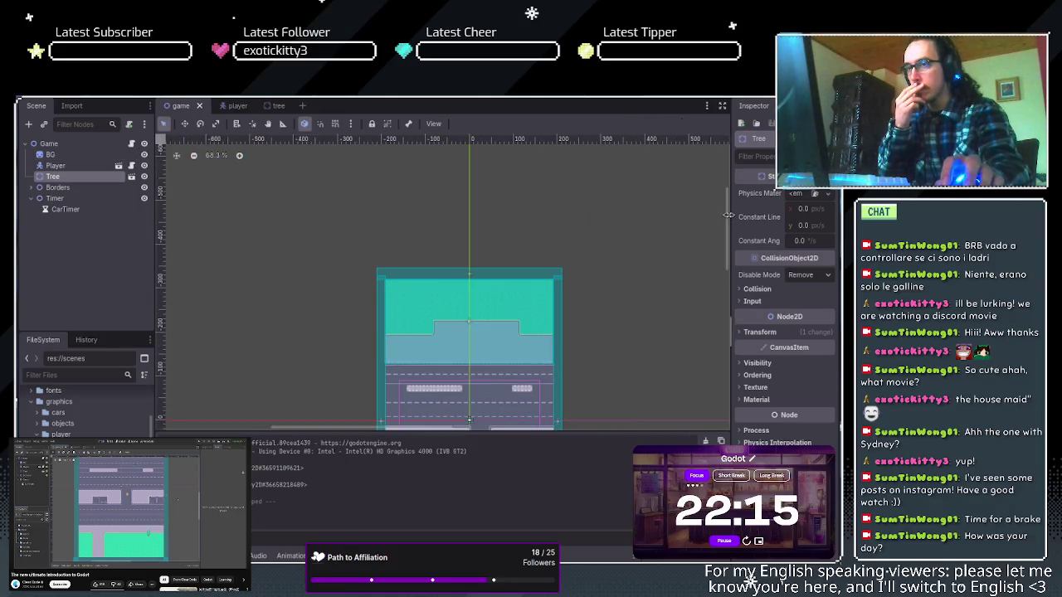
{"action": "left_click_drag", "start_coordinate": [726, 215], "coordinate": [730, 256]}
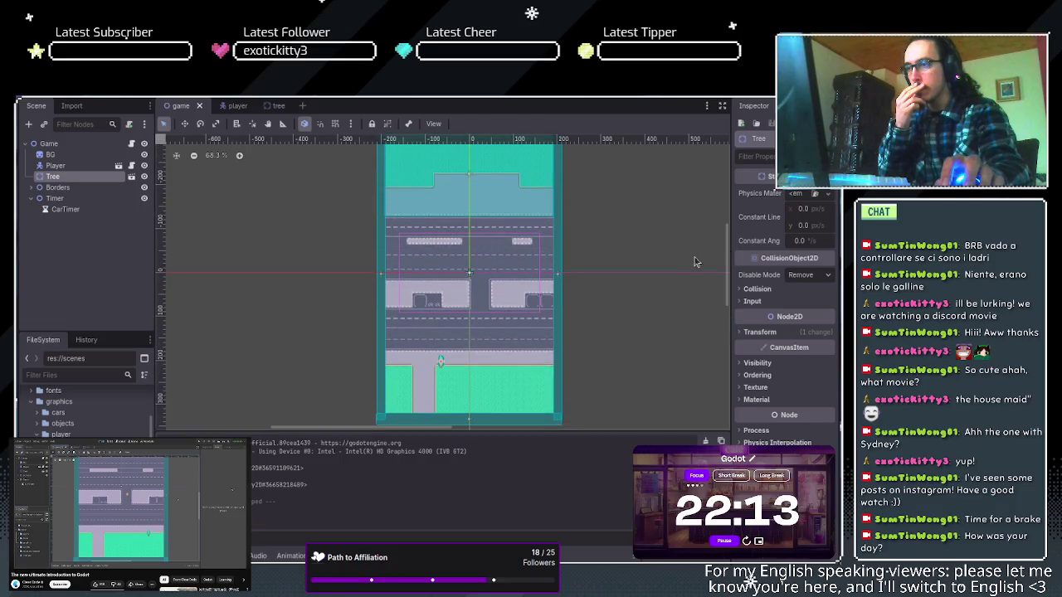
{"action": "scroll", "coordinate": [564, 264], "scroll_direction": "up", "scroll_amount": 4}
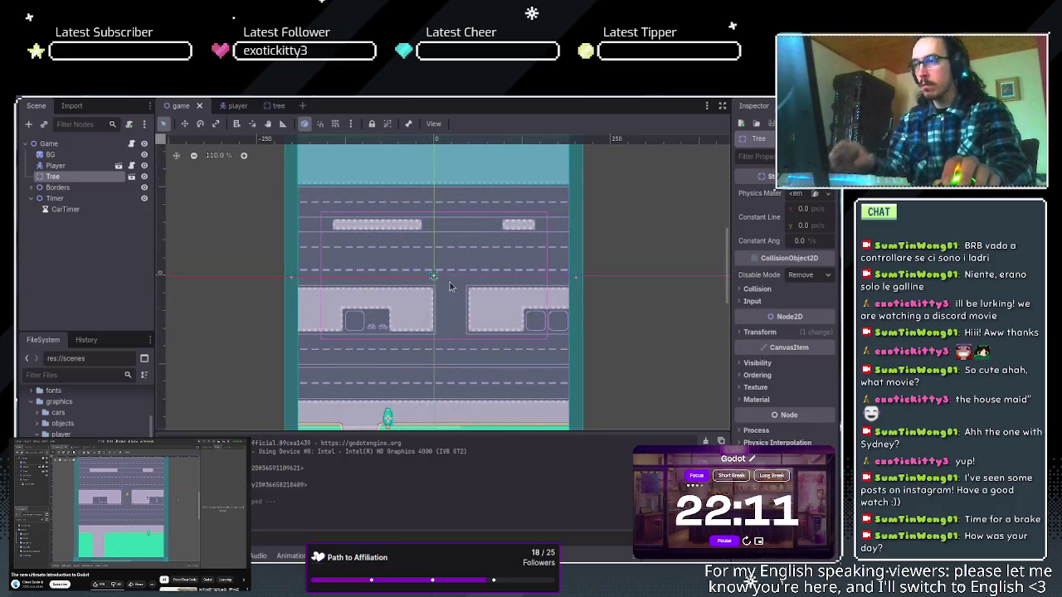
{"action": "scroll", "coordinate": [440, 286], "scroll_direction": "up", "scroll_amount": 5}
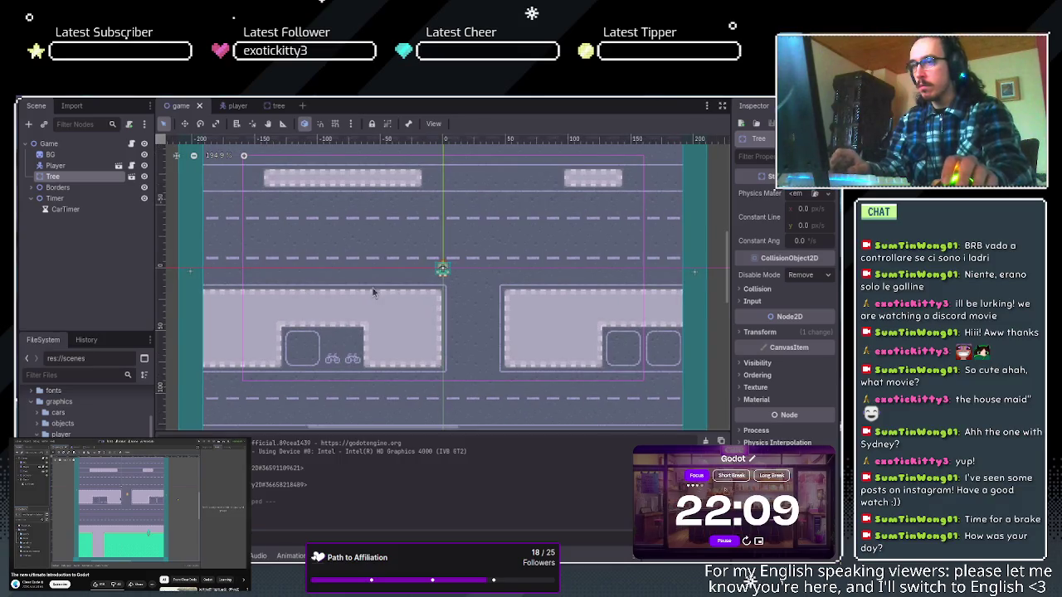
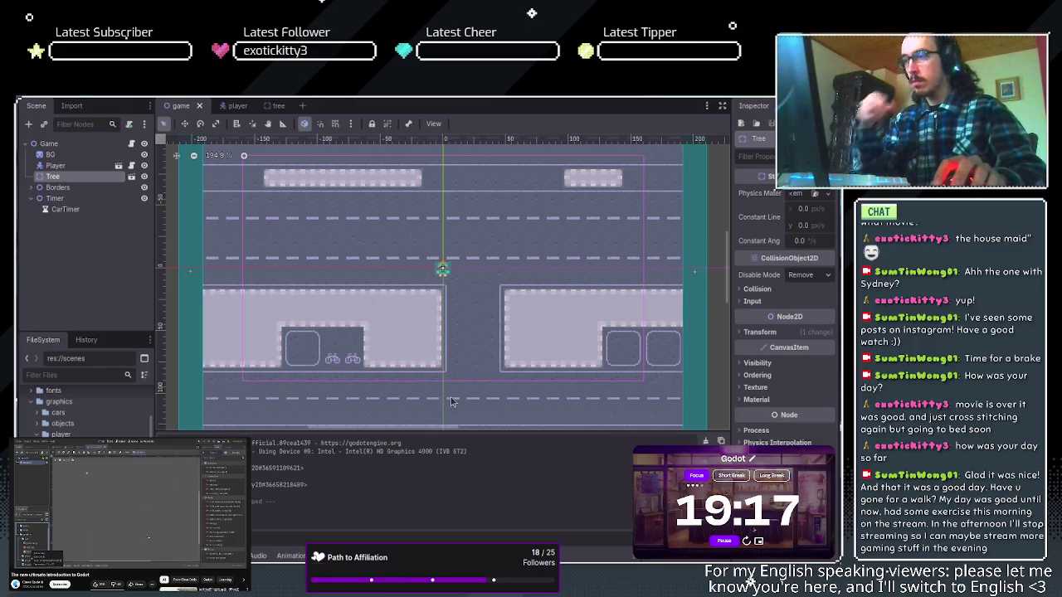
Deselect the current node, start a new empty scene, and choose Other Node for its root.
{"action": "left_click", "coordinate": [83, 236]}
{"action": "left_click", "coordinate": [303, 107]}
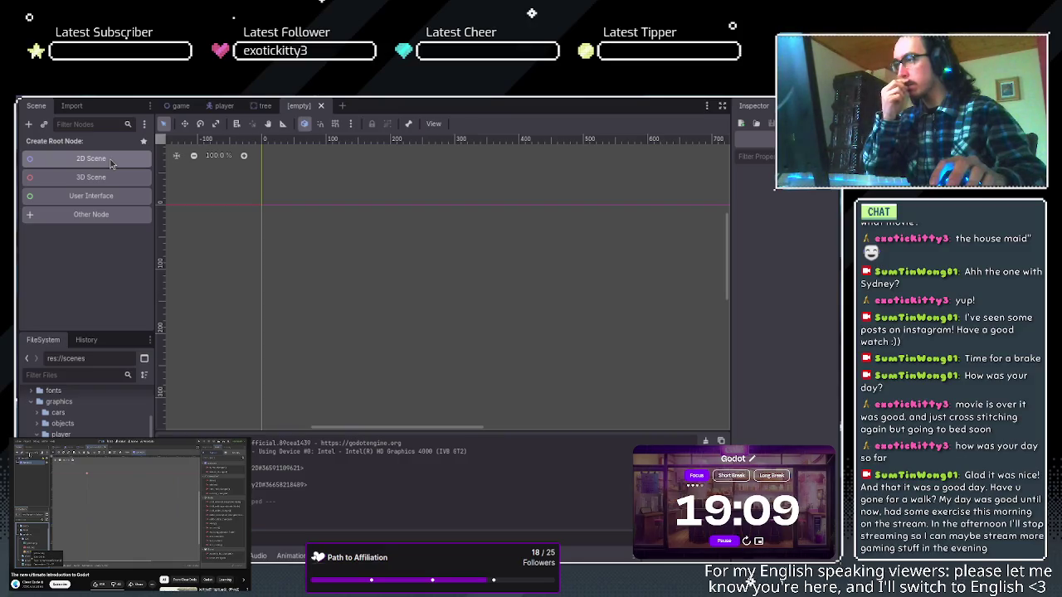
{"action": "left_click", "coordinate": [104, 215]}
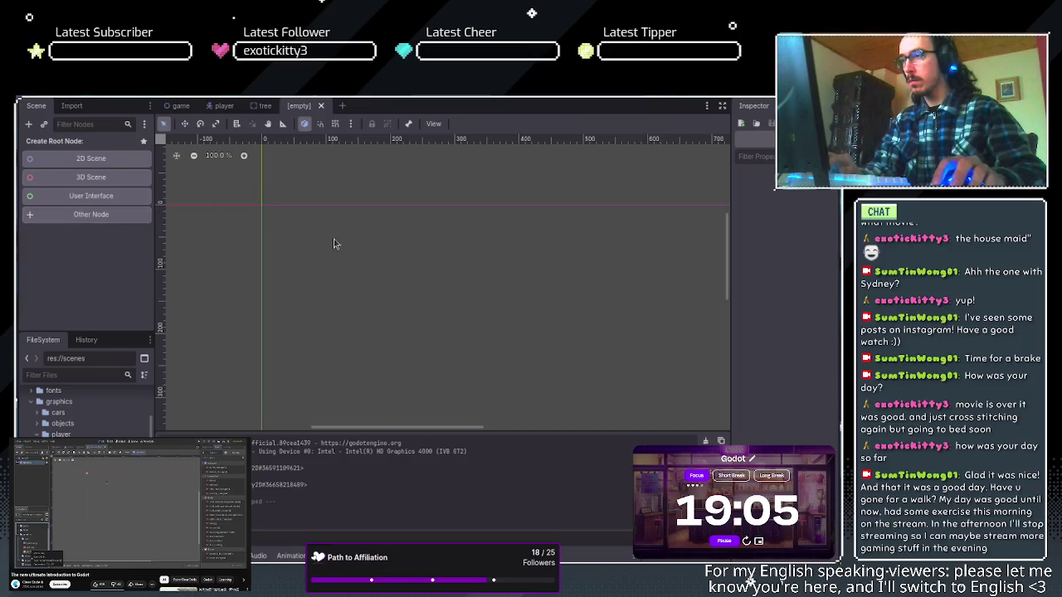
Make Area2D the root node of the new scene.
{"action": "double_click", "coordinate": [346, 249]}
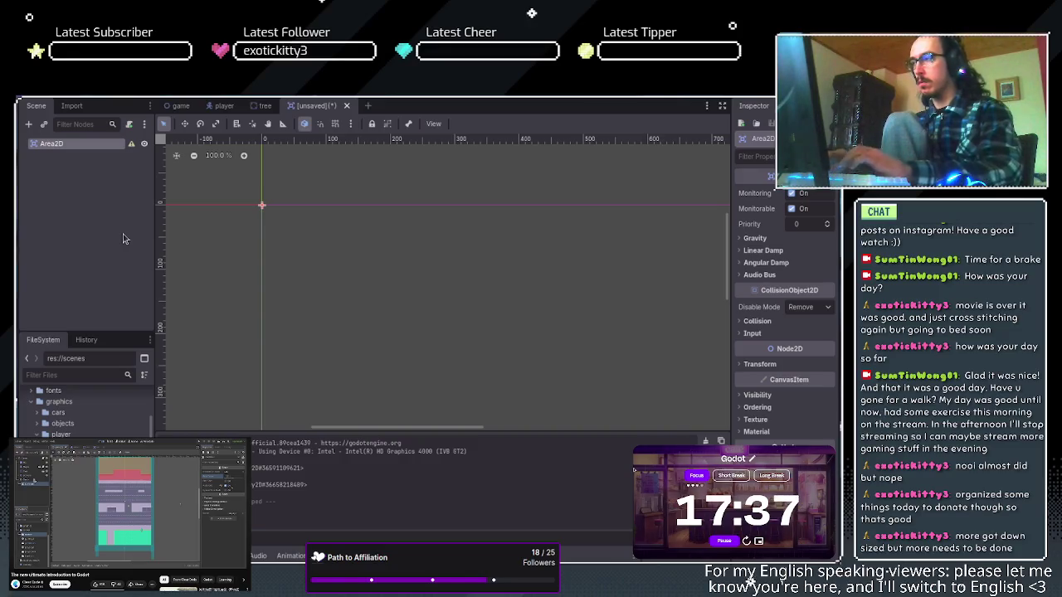
Rename the root to Car and add a Sprite2D child.
{"action": "type", "text": "Car"}
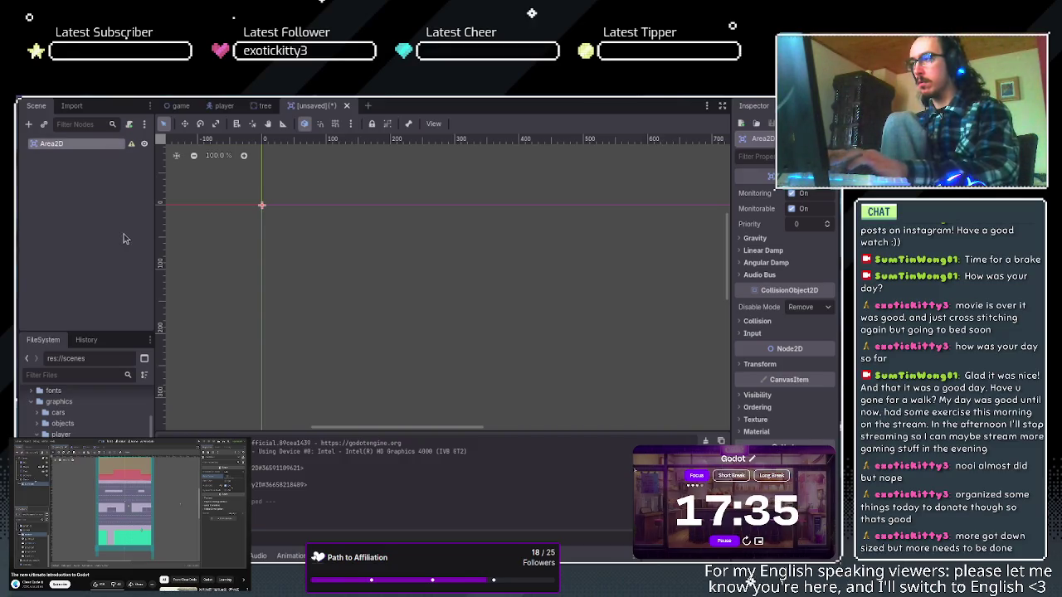
{"action": "key", "text": "Return"}
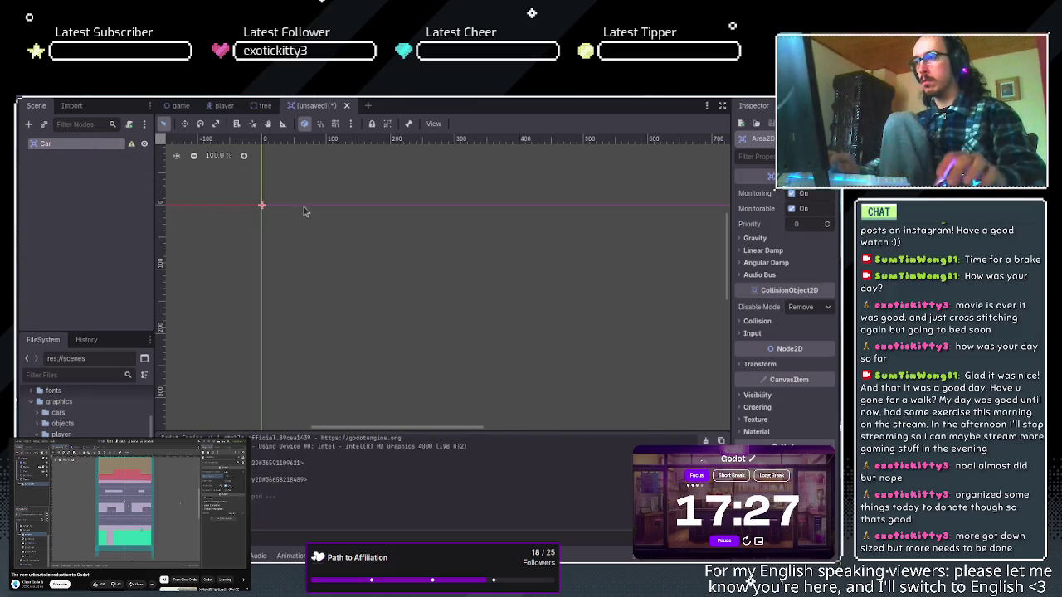
{"action": "key", "text": "ctrl+a"}
{"action": "key", "text": "Return"}
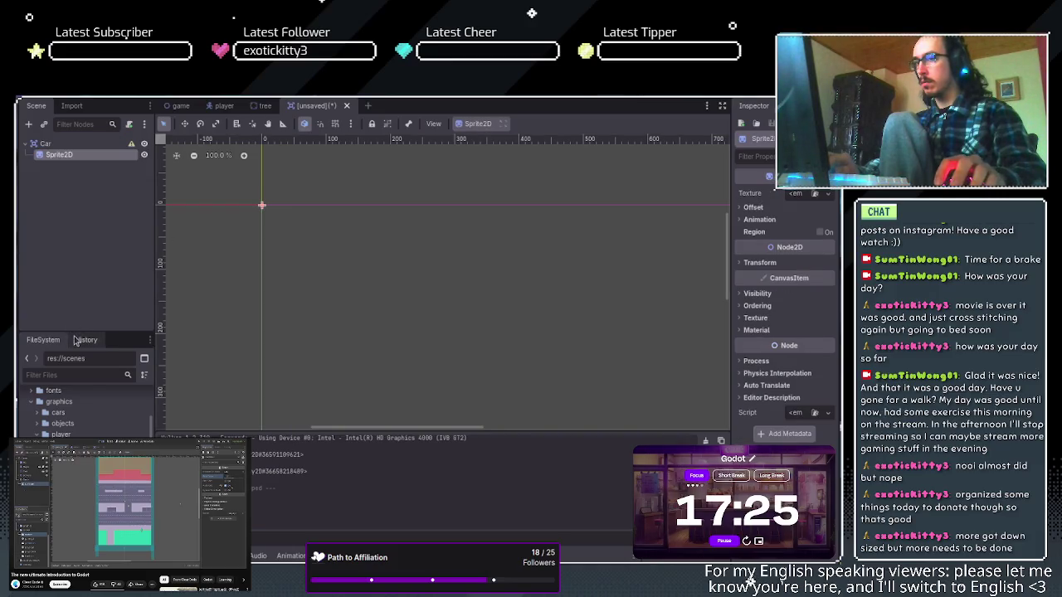
Drag yellow.png into the viewport and position the yellow car sprite.
{"action": "scroll", "coordinate": [83, 407], "scroll_direction": "up", "scroll_amount": 2}
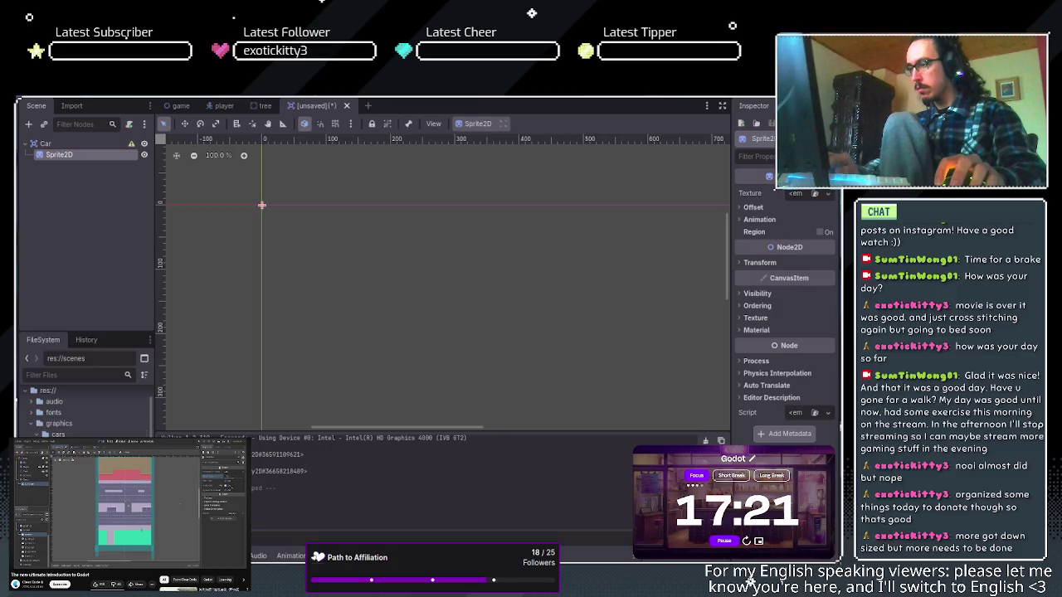
{"action": "mouse_move", "coordinate": [70, 445]}
{"action": "left_mouse_down"}
{"action": "mouse_move", "coordinate": [326, 255]}
{"action": "mouse_move", "coordinate": [262, 207]}
{"action": "left_mouse_up"}
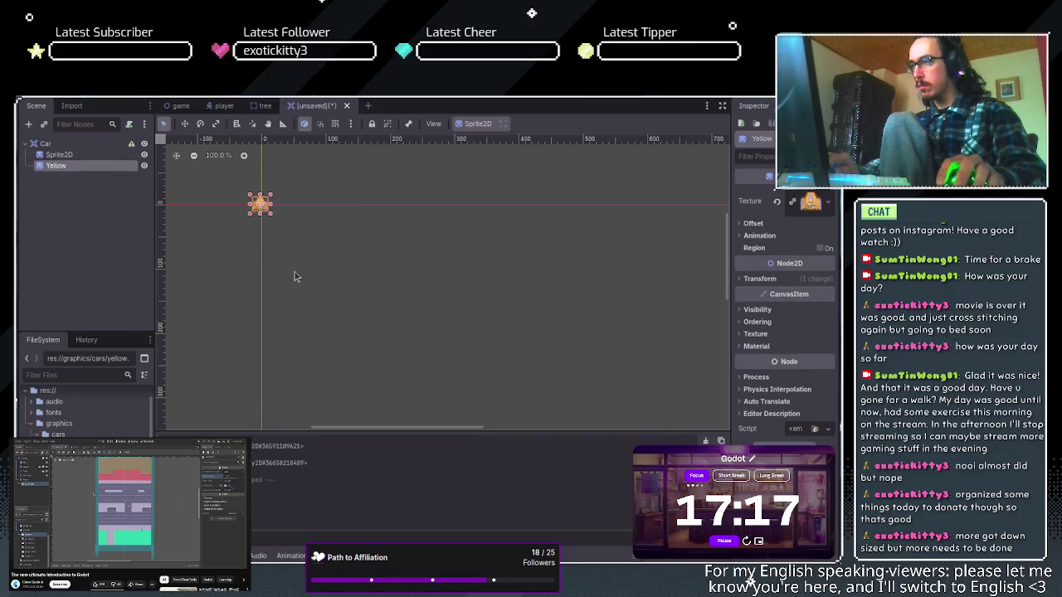
{"action": "scroll", "coordinate": [239, 206], "scroll_direction": "up", "scroll_amount": 5}
{"action": "scroll", "coordinate": [240, 206], "scroll_direction": "up", "scroll_amount": 17}
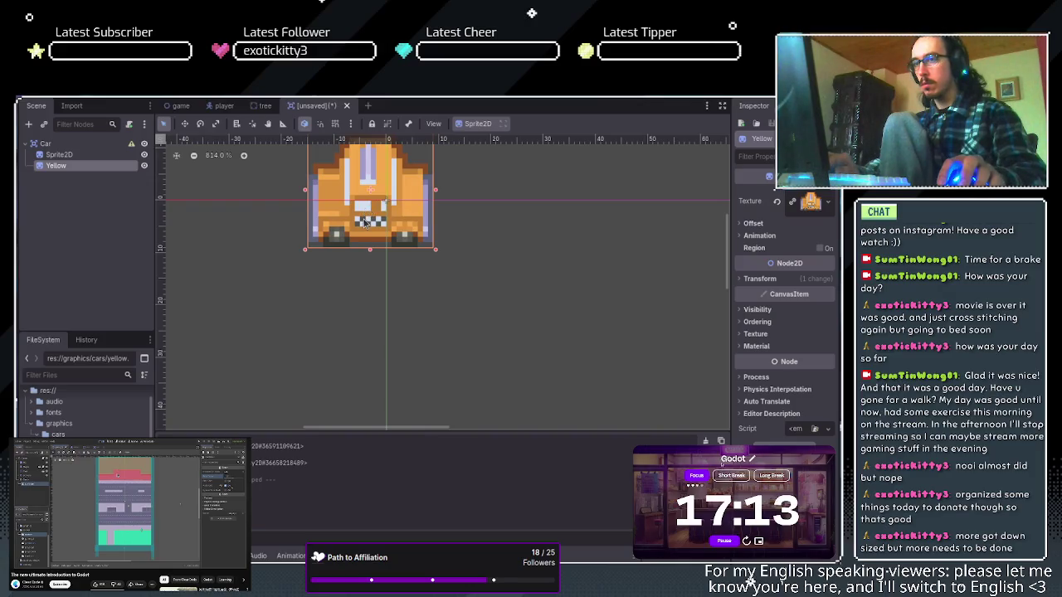
{"action": "left_click_drag", "start_coordinate": [365, 220], "coordinate": [378, 232]}
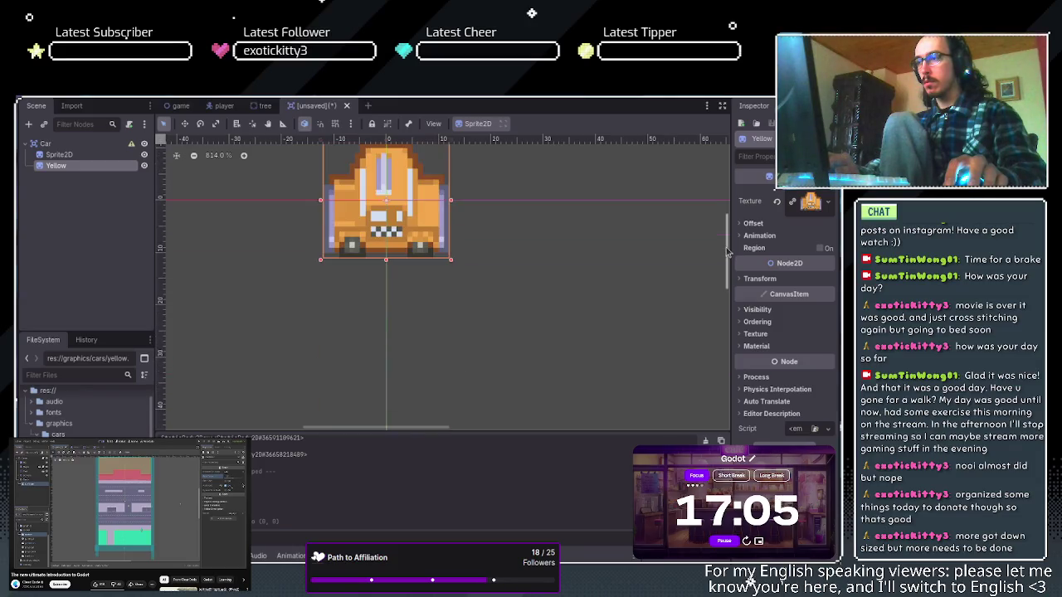
Delete the empty Sprite2D and add a CollisionShape2D child to Car.
{"action": "scroll", "coordinate": [727, 252], "scroll_direction": "up", "scroll_amount": 2}
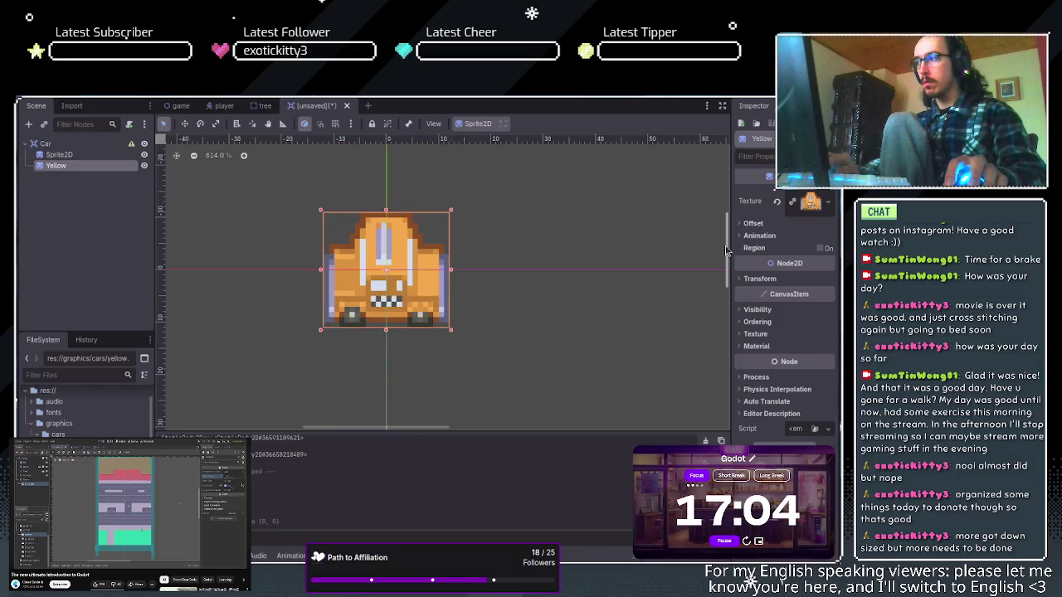
{"action": "left_click", "coordinate": [57, 156]}
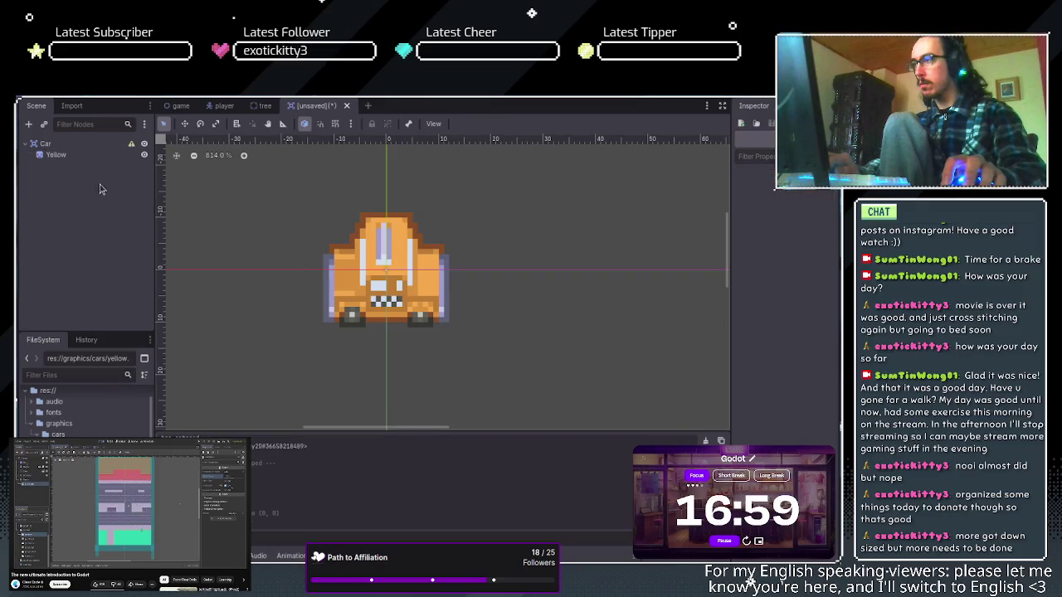
{"action": "key", "text": "Delete"}
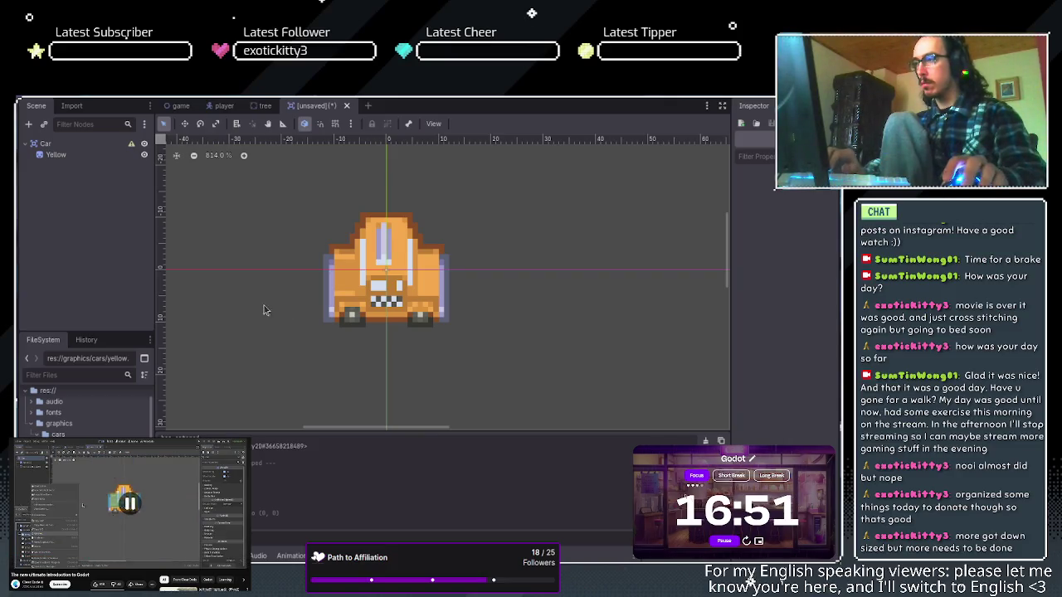
{"action": "left_click", "coordinate": [56, 155]}
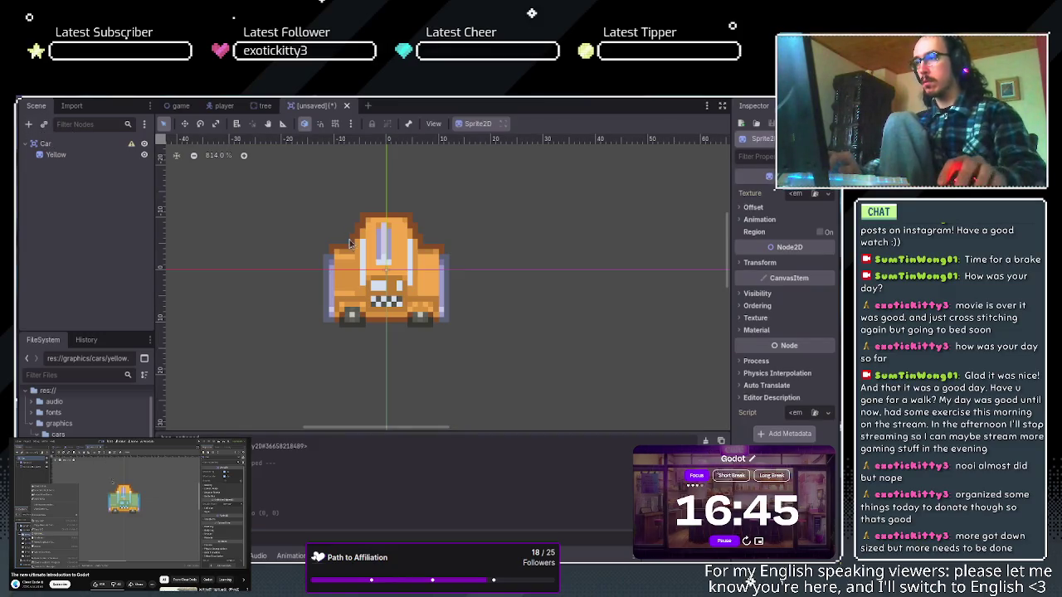
{"action": "key", "text": "ctrl+v"}
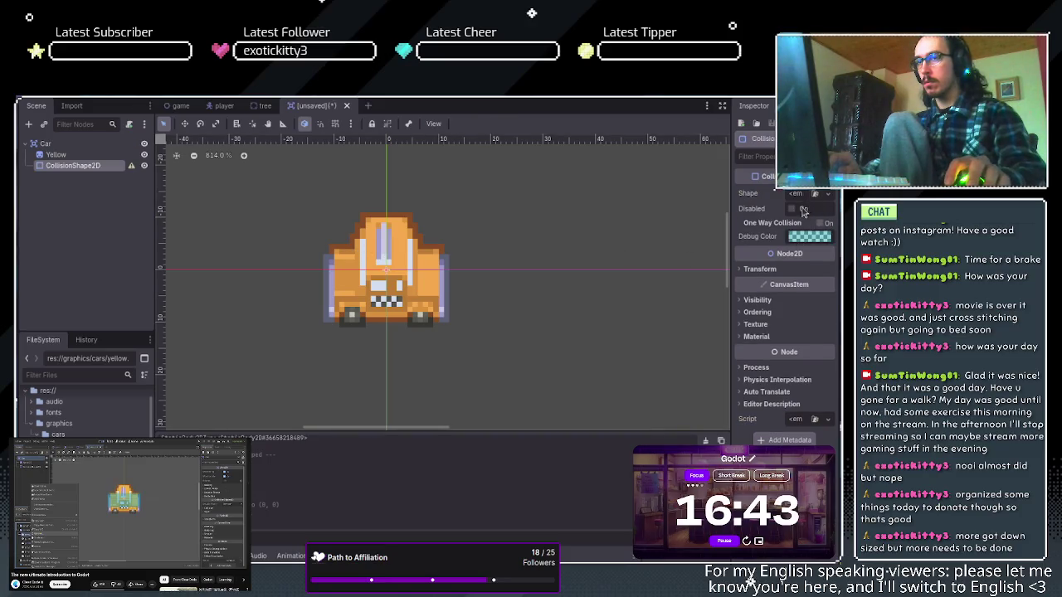
Give the CollisionShape2D a RectangleShape2D sized to the car body, excluding the roof.
{"action": "left_click", "coordinate": [772, 275]}
{"action": "left_click_drag", "start_coordinate": [385, 221], "coordinate": [389, 252]}
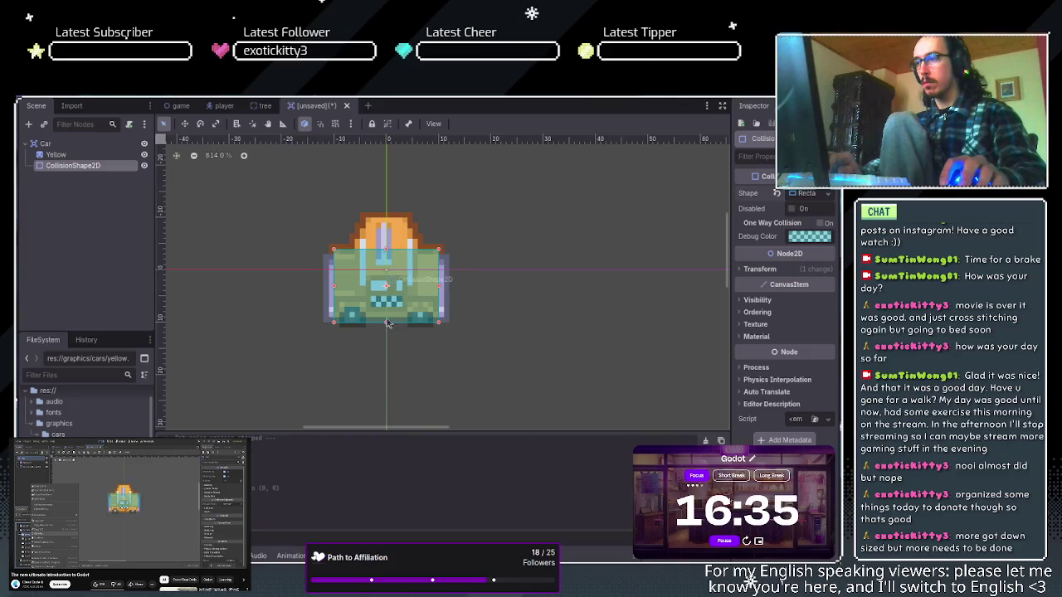
{"action": "left_click_drag", "start_coordinate": [386, 322], "coordinate": [386, 309]}
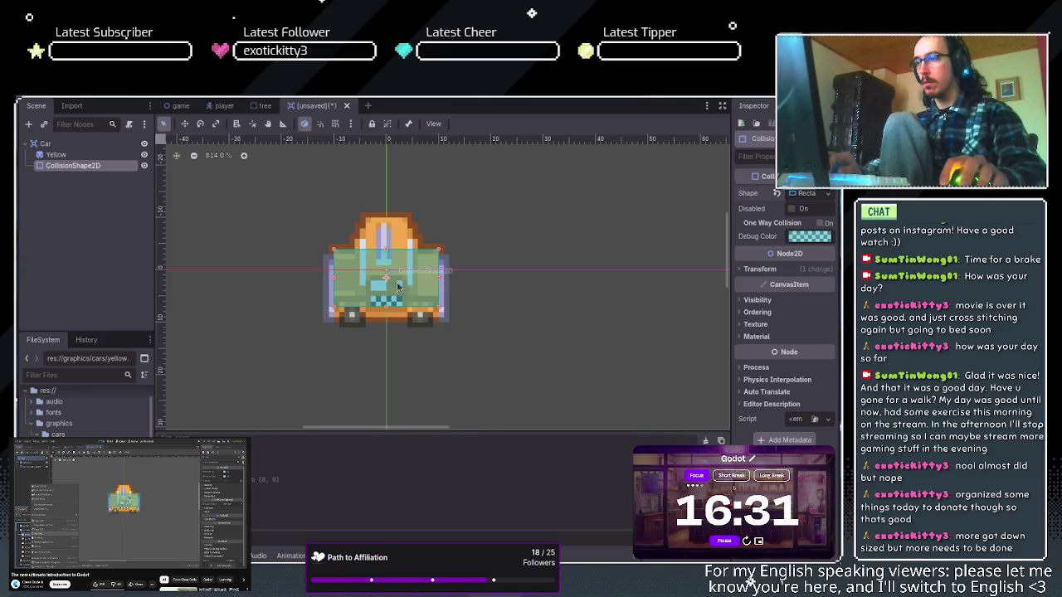
{"action": "mouse_move", "coordinate": [401, 289]}
{"action": "left_mouse_down"}
{"action": "mouse_move", "coordinate": [390, 275]}
{"action": "mouse_move", "coordinate": [448, 314]}
{"action": "left_mouse_up"}
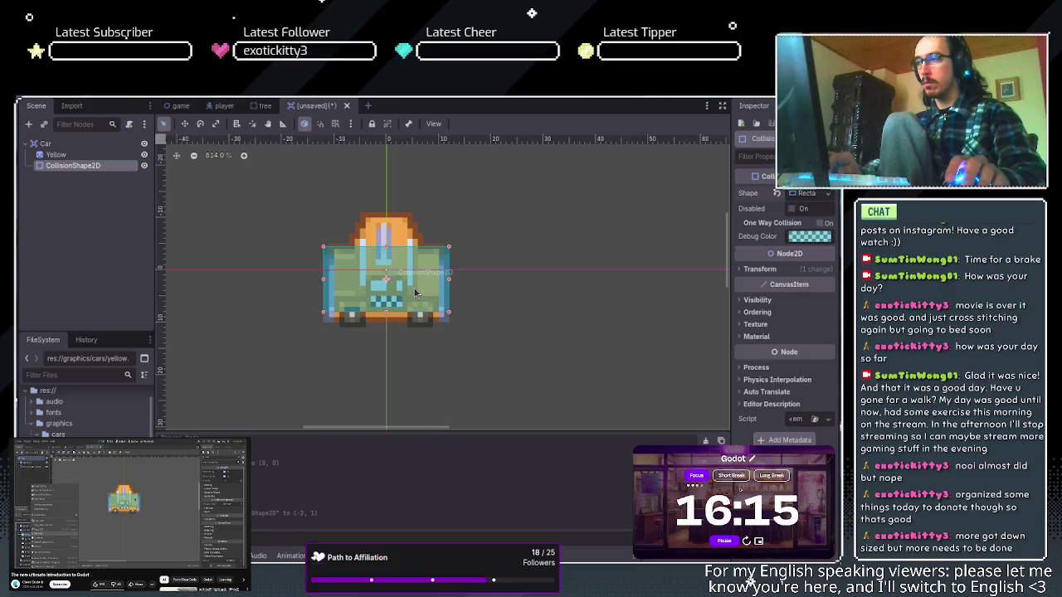
{"action": "left_click_drag", "start_coordinate": [386, 248], "coordinate": [387, 255]}
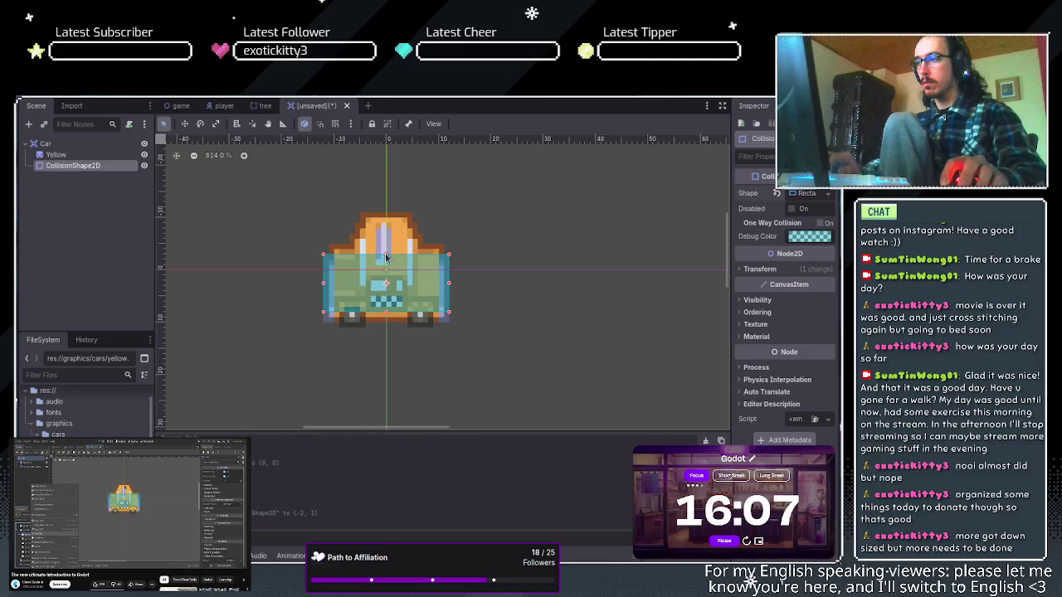
{"action": "left_click_drag", "start_coordinate": [384, 316], "coordinate": [389, 321]}
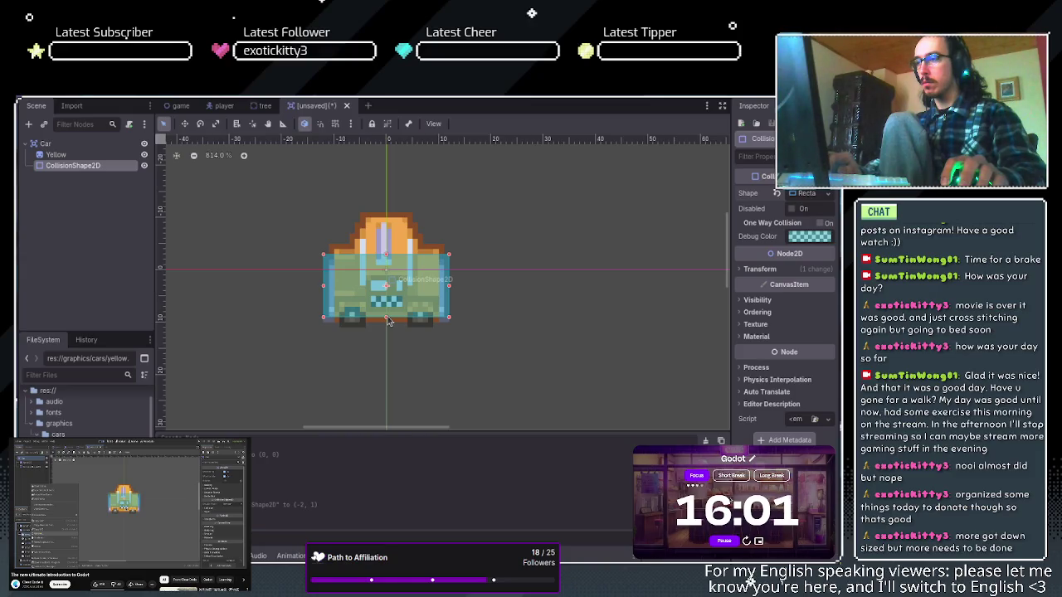
{"action": "left_click_drag", "start_coordinate": [389, 321], "coordinate": [385, 310]}
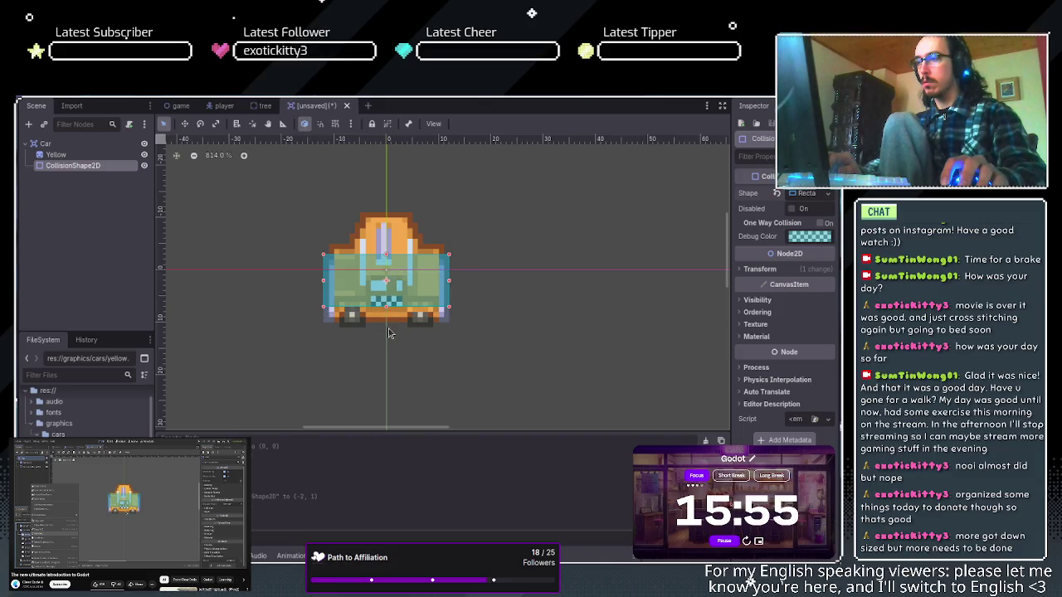
{"action": "left_click", "coordinate": [389, 329]}
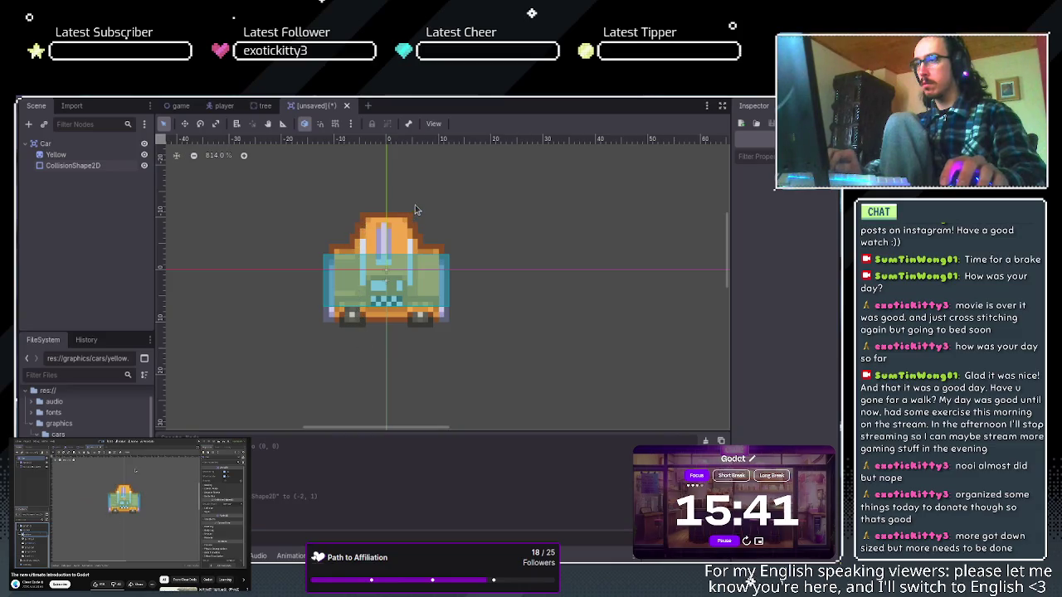
Save the scene as car and return to the game scene.
{"action": "key", "text": "ctrl+s"}
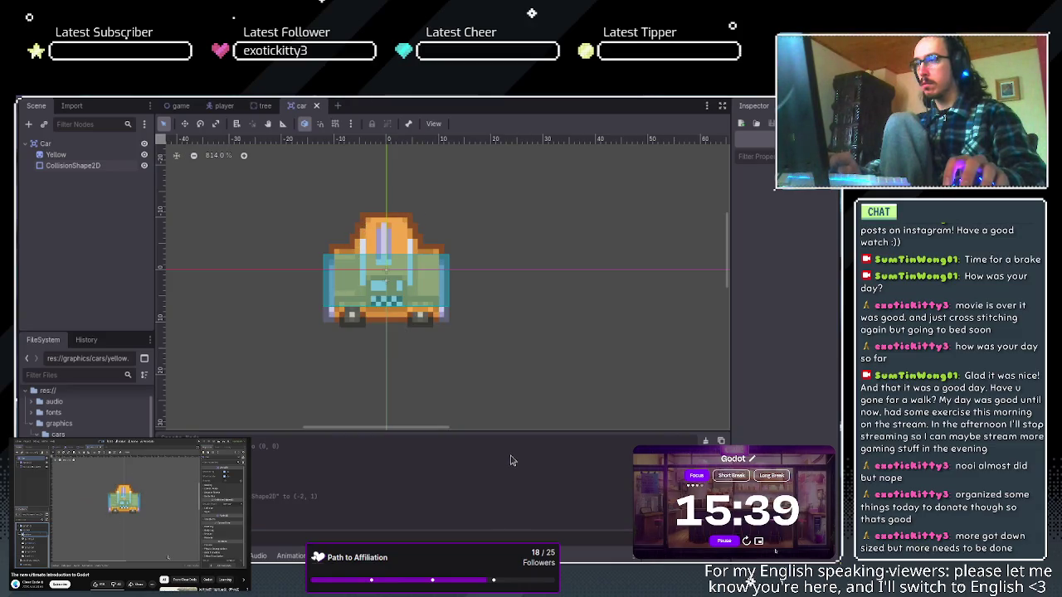
{"action": "left_click", "coordinate": [181, 108]}
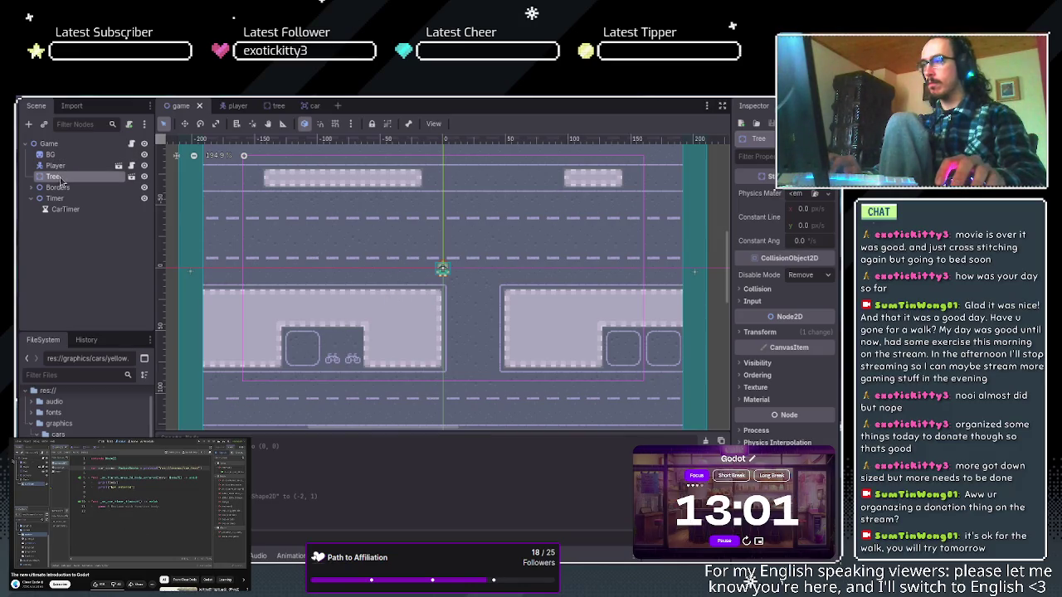
Select the CarTimer node to inspect its timer settings.
{"action": "left_click", "coordinate": [66, 210]}
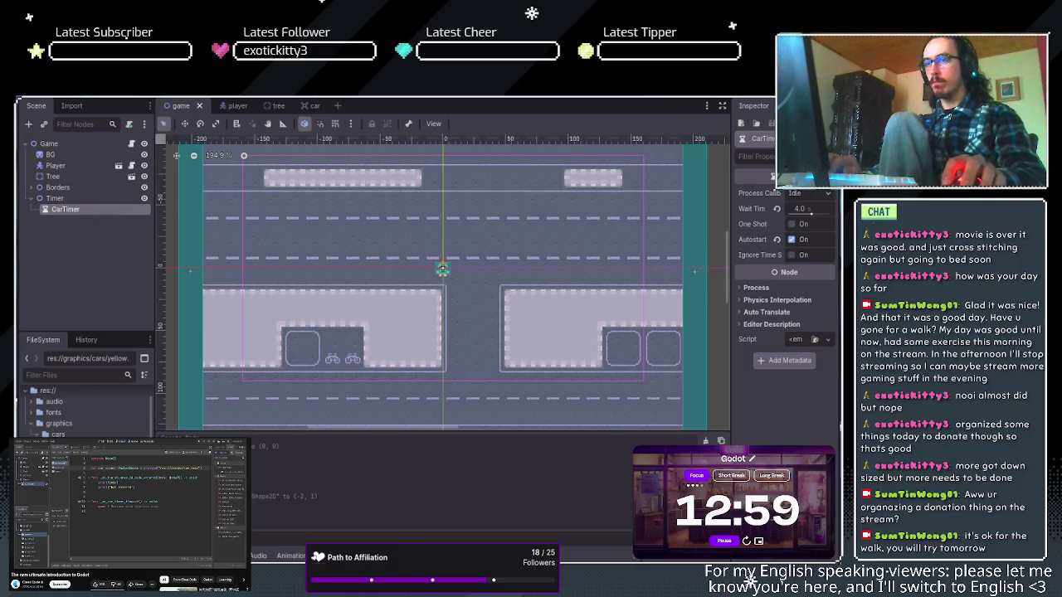
Set the CarTimer's Wait Time to 1.0 seconds.
{"action": "left_click", "coordinate": [799, 210]}
{"action": "type", "text": "1"}
{"action": "key", "text": "Return"}
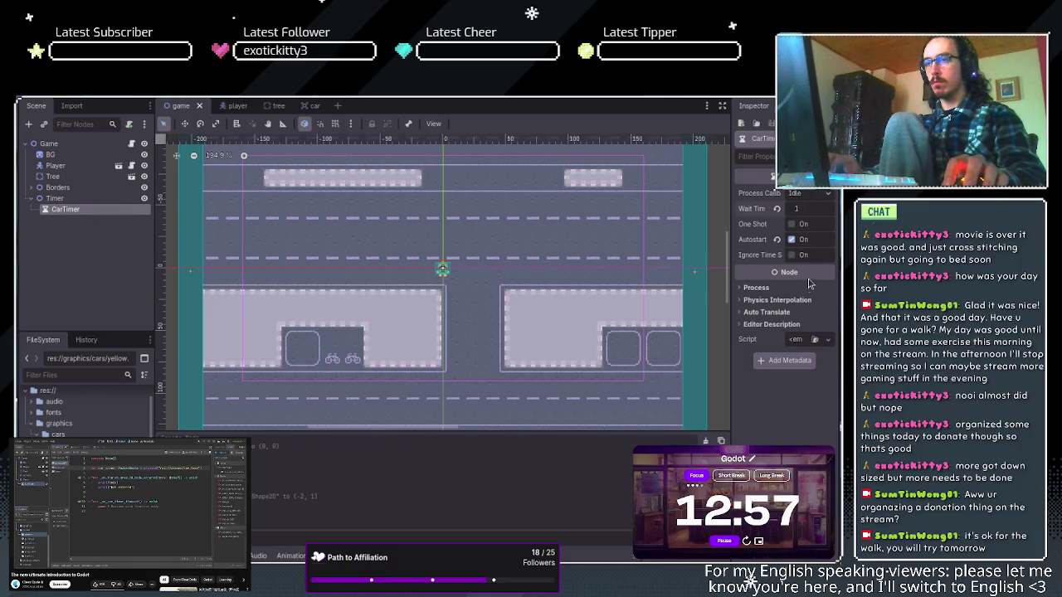
{"action": "left_click", "coordinate": [756, 287]}
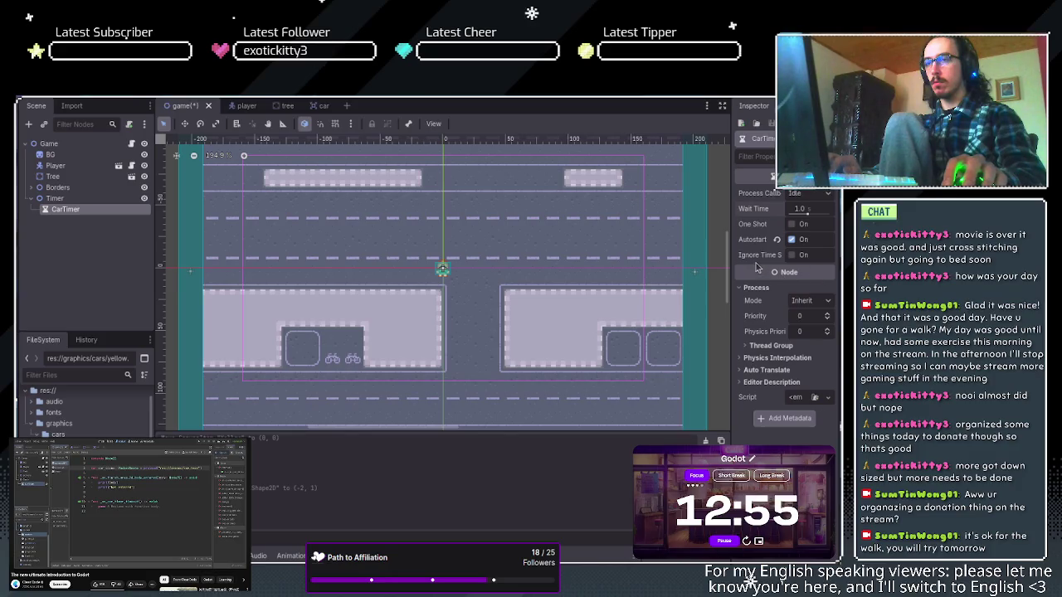
Connect CarTimer's timeout signal to a new _on_car_timer_timeout function in game.gd.
{"action": "left_click", "coordinate": [800, 105]}
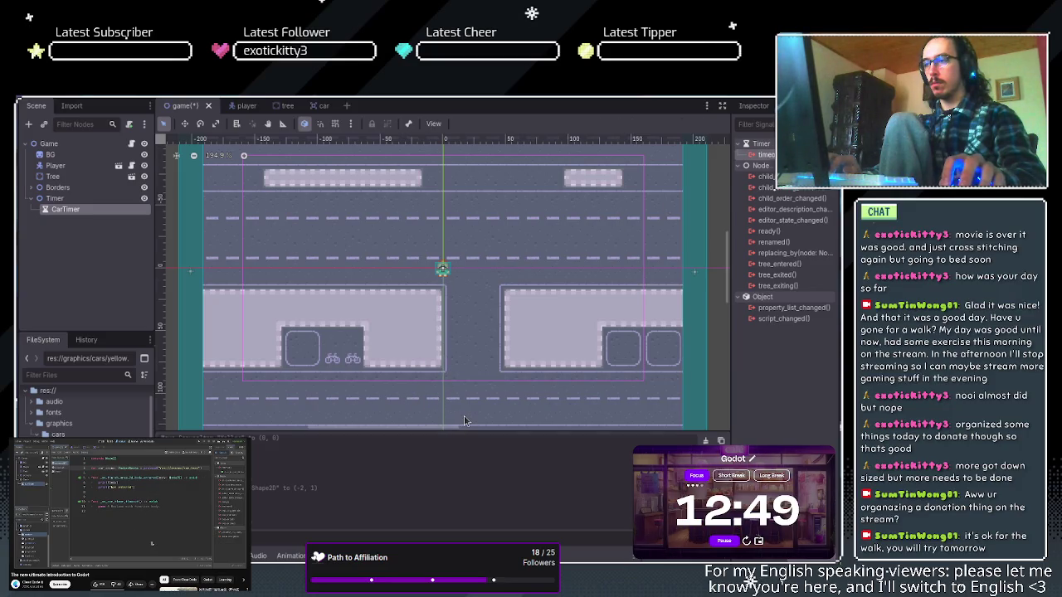
{"action": "key", "text": "Return"}
{"action": "left_click", "coordinate": [398, 240]}
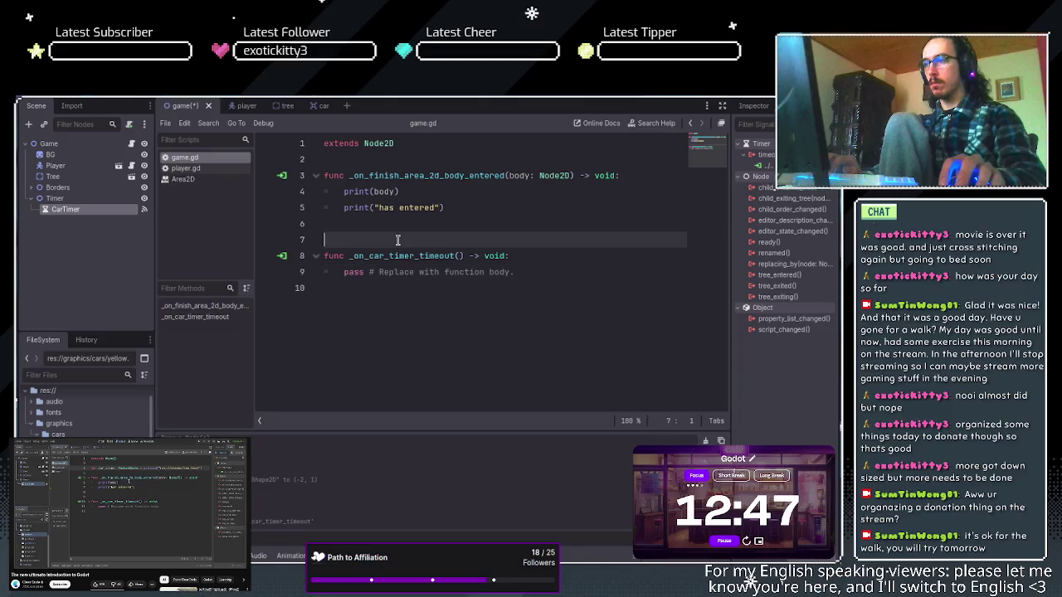
Remove the extra blank line between the two functions in game.gd.
{"action": "key", "text": "Up"}
{"action": "key", "text": "Up"}
{"action": "key", "text": "Down"}
{"action": "key", "text": "End"}
{"action": "key", "text": "Delete"}
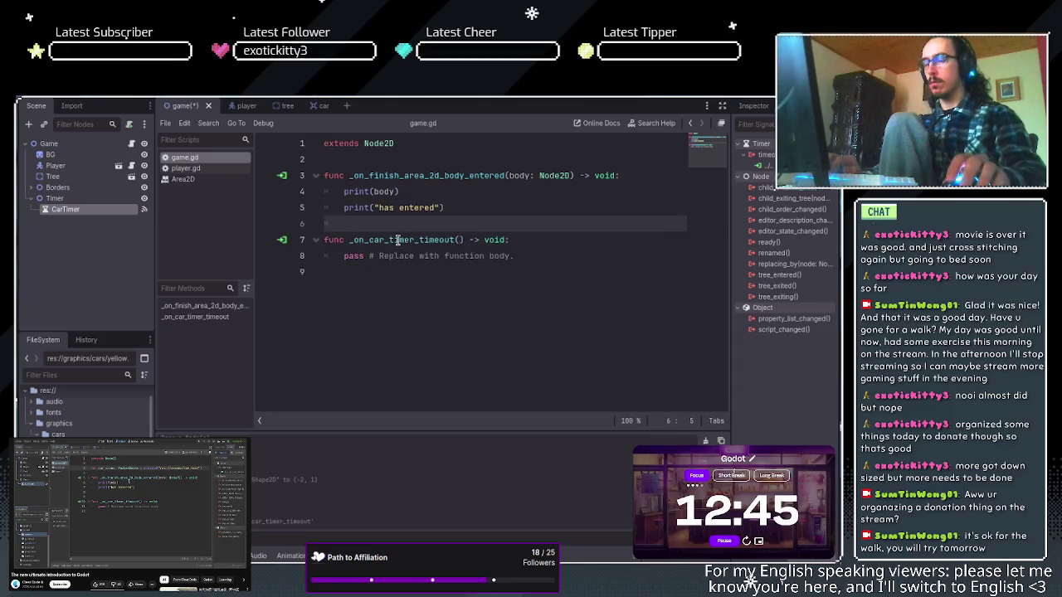
Add space below extends Node2D and start typing 'var car_scene =' on line 3.
{"action": "left_click", "coordinate": [438, 158]}
{"action": "key", "text": "Return"}
{"action": "key", "text": "Return"}
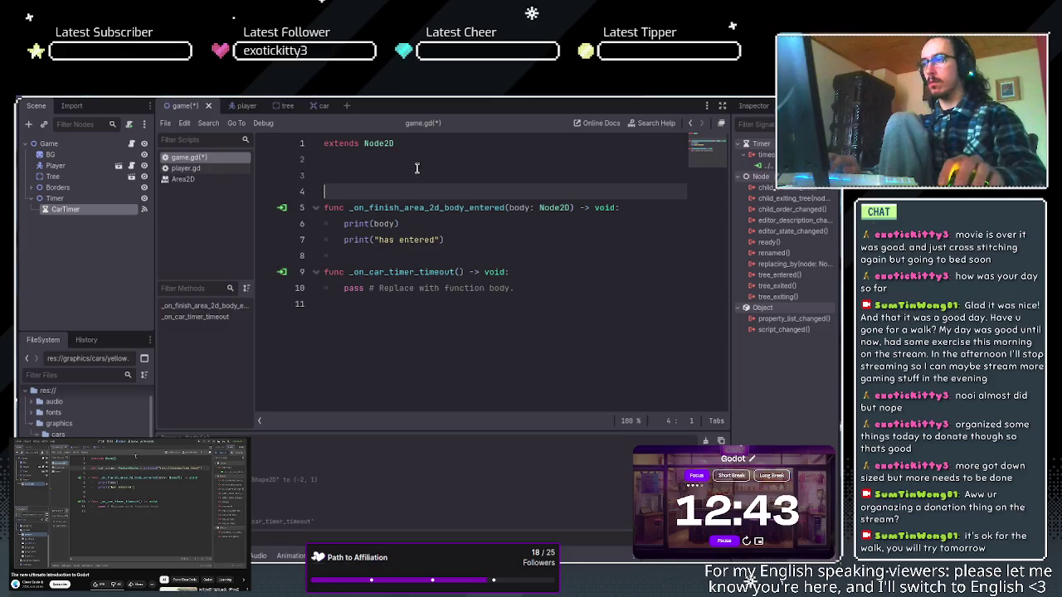
{"action": "left_click", "coordinate": [416, 171]}
{"action": "type", "text": "var"}
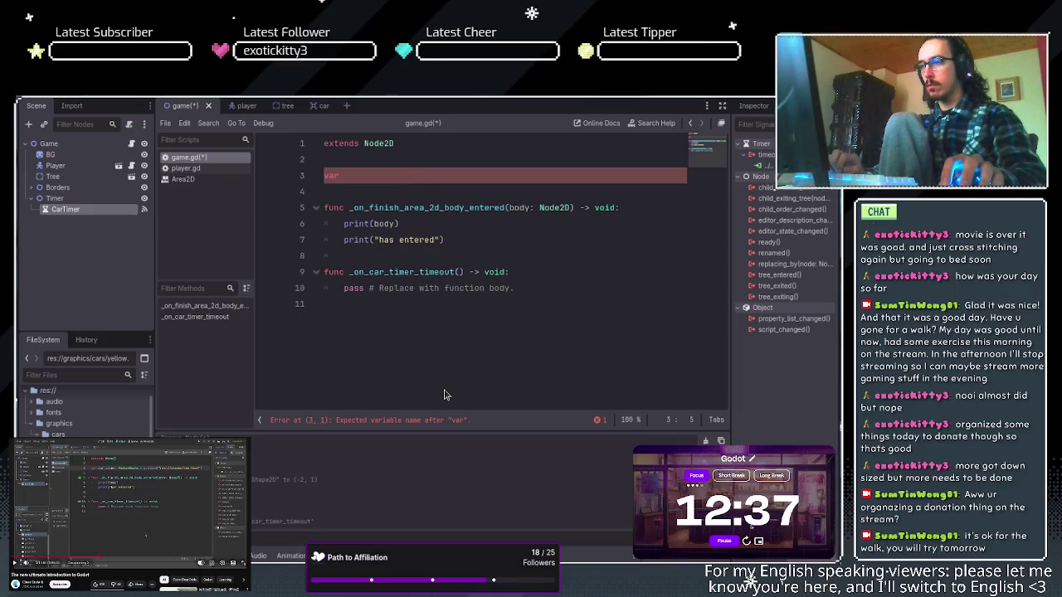
{"action": "type", "text": "ca"}
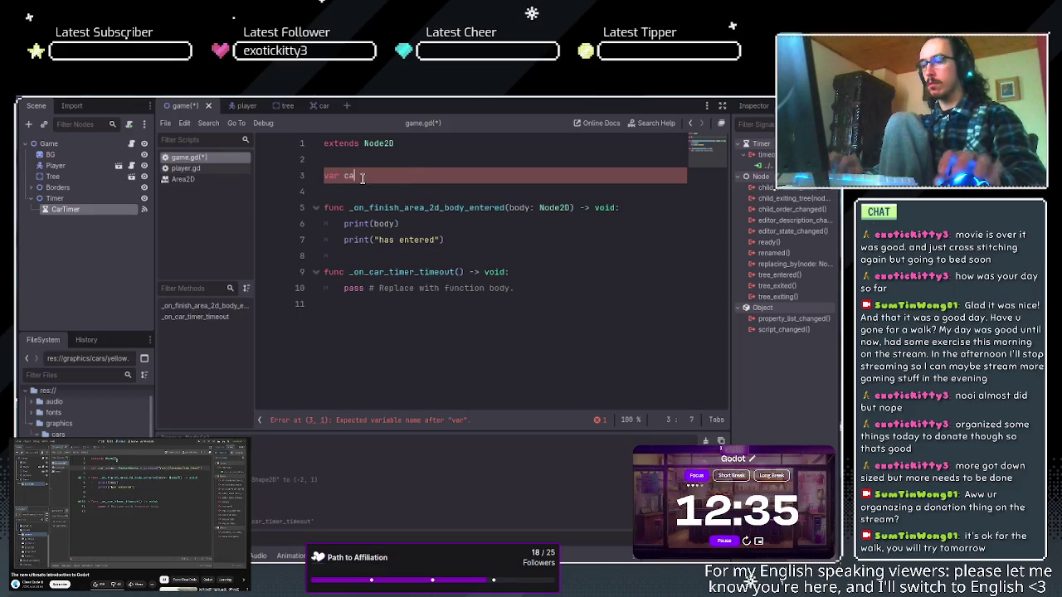
{"action": "type", "text": "r_scene ="}
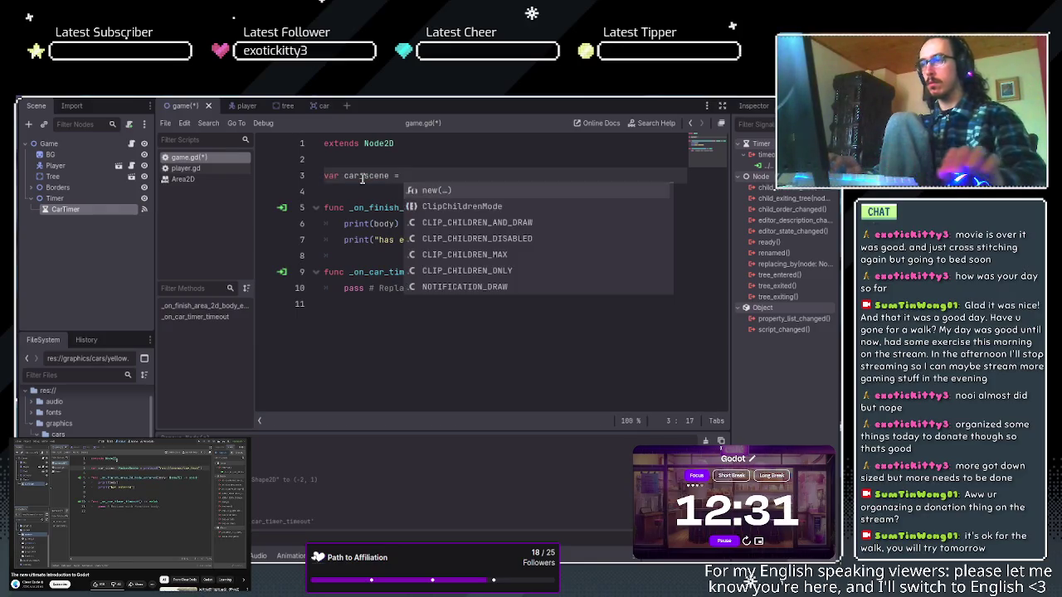
Complete line 3 as var car_scene = PackedScene using autocomplete.
{"action": "scroll", "coordinate": [496, 230], "scroll_direction": "down", "scroll_amount": 5}
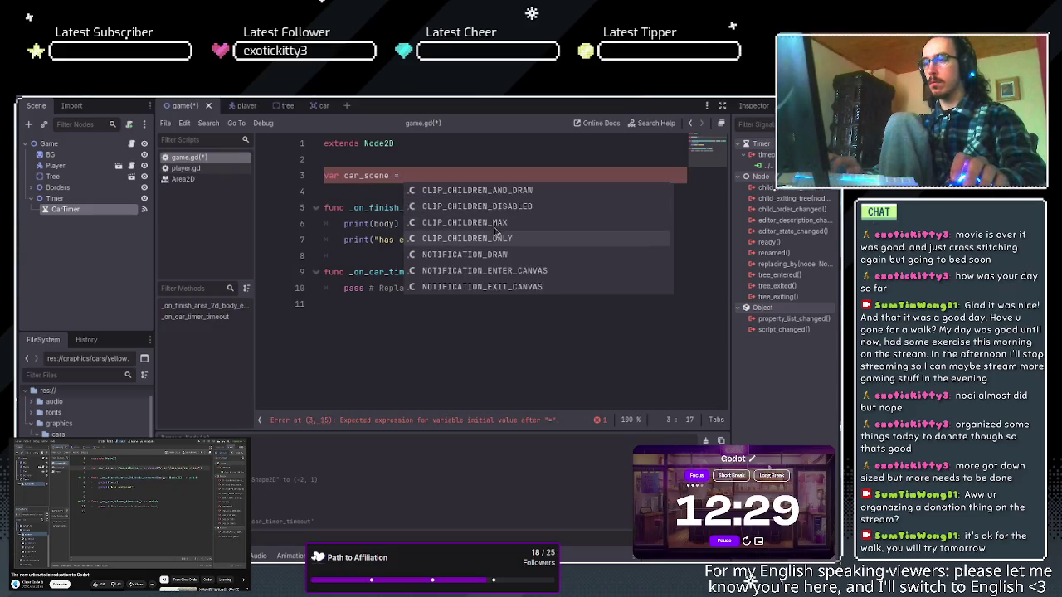
{"action": "scroll", "coordinate": [496, 231], "scroll_direction": "up", "scroll_amount": 3}
{"action": "scroll", "coordinate": [497, 231], "scroll_direction": "up", "scroll_amount": 3}
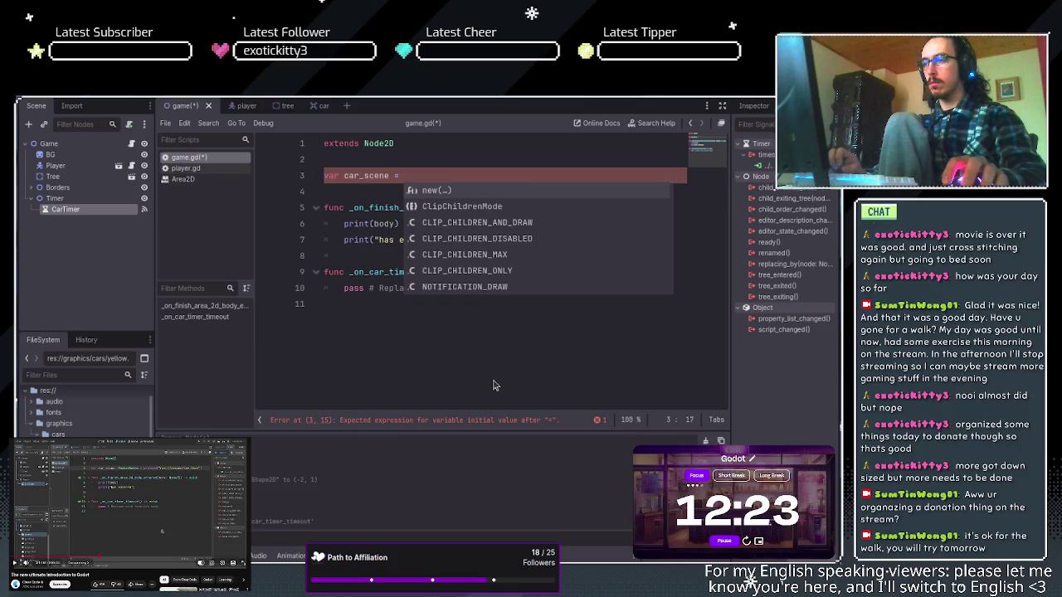
{"action": "left_click", "coordinate": [422, 177]}
{"action": "type", "text": "Pa"}
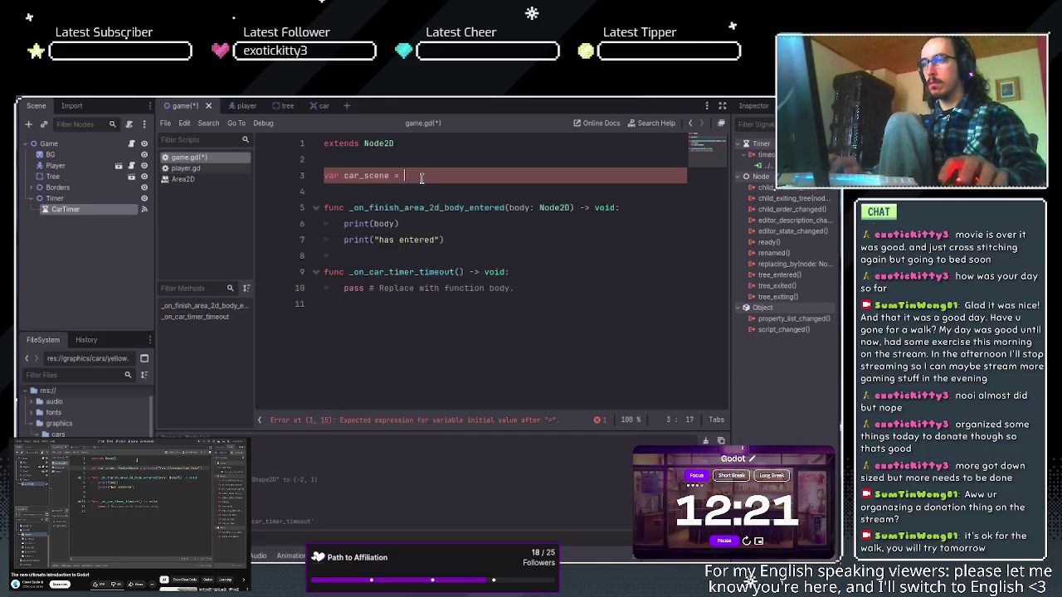
{"action": "type", "text": "ck"}
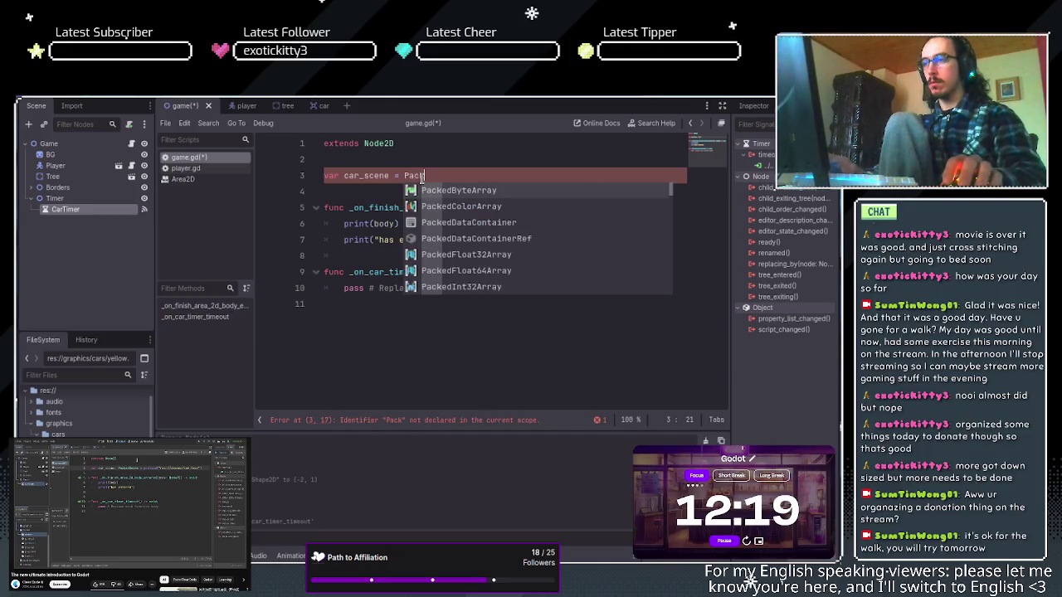
{"action": "type", "text": "eds"}
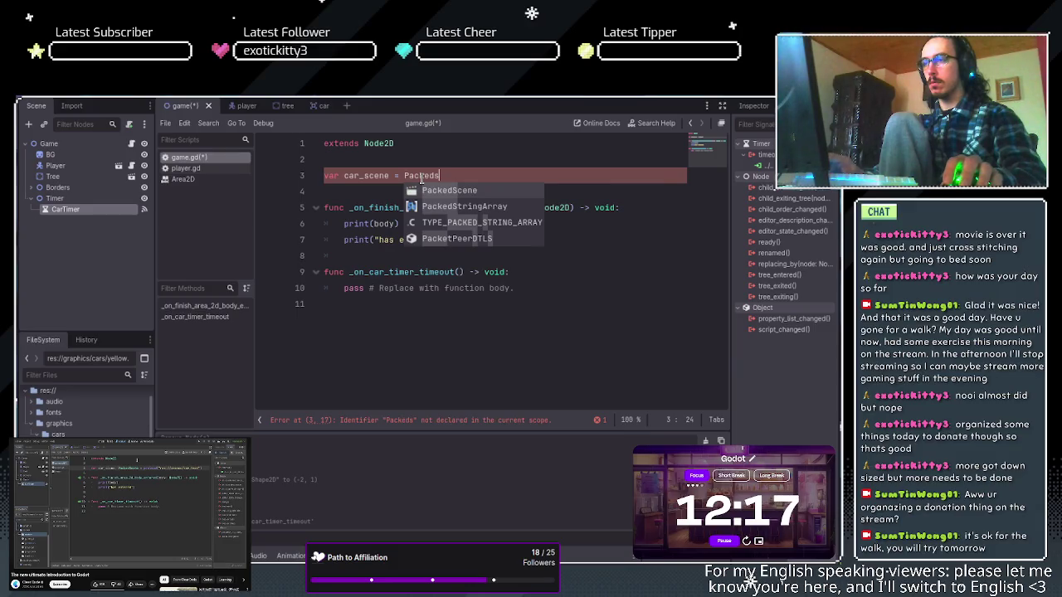
{"action": "key", "text": "Return"}
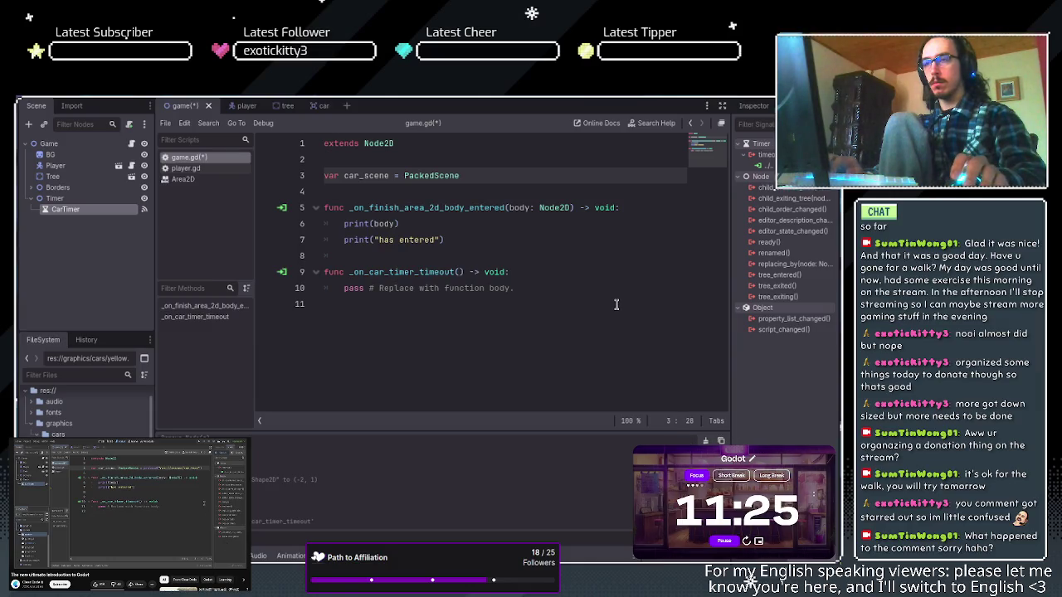
{"action": "left_click", "coordinate": [515, 305]}
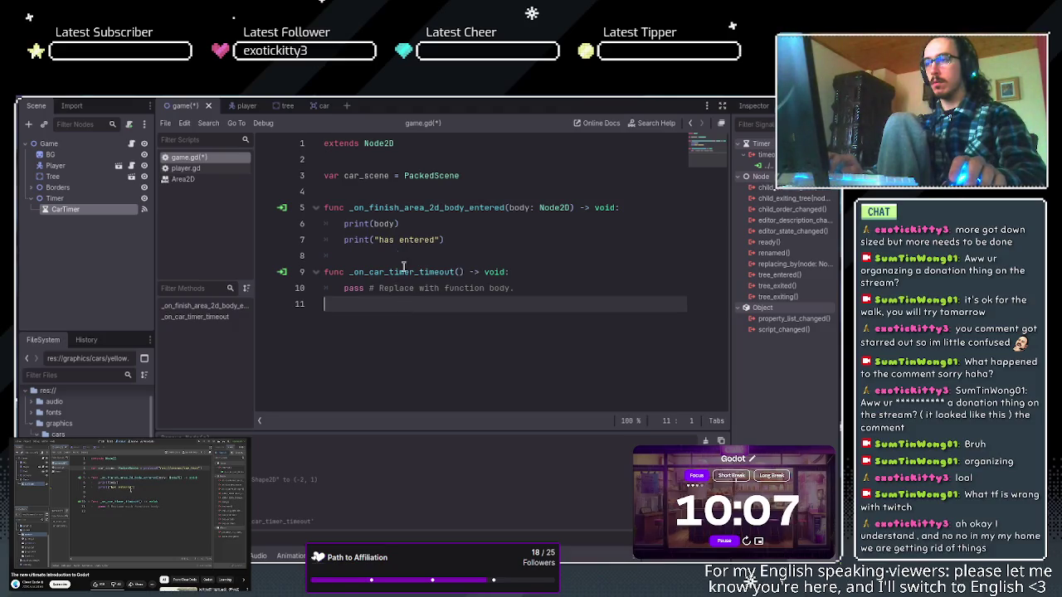
{"action": "left_click", "coordinate": [471, 176]}
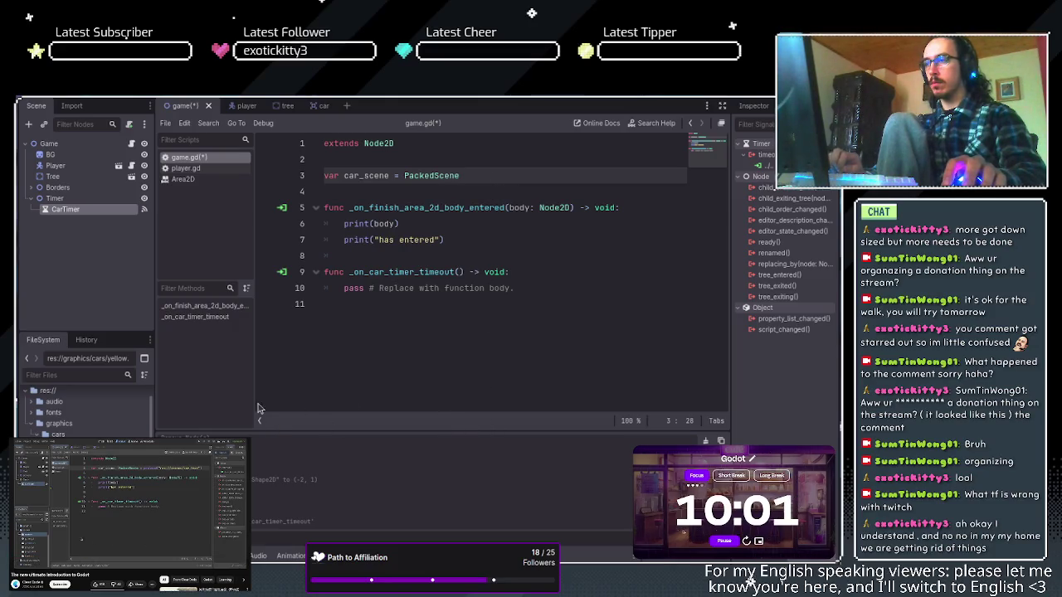
Append = preload("res://scenes/car.tscn") to line 3, fixing a typo in preload.
{"action": "type", "text": "="}
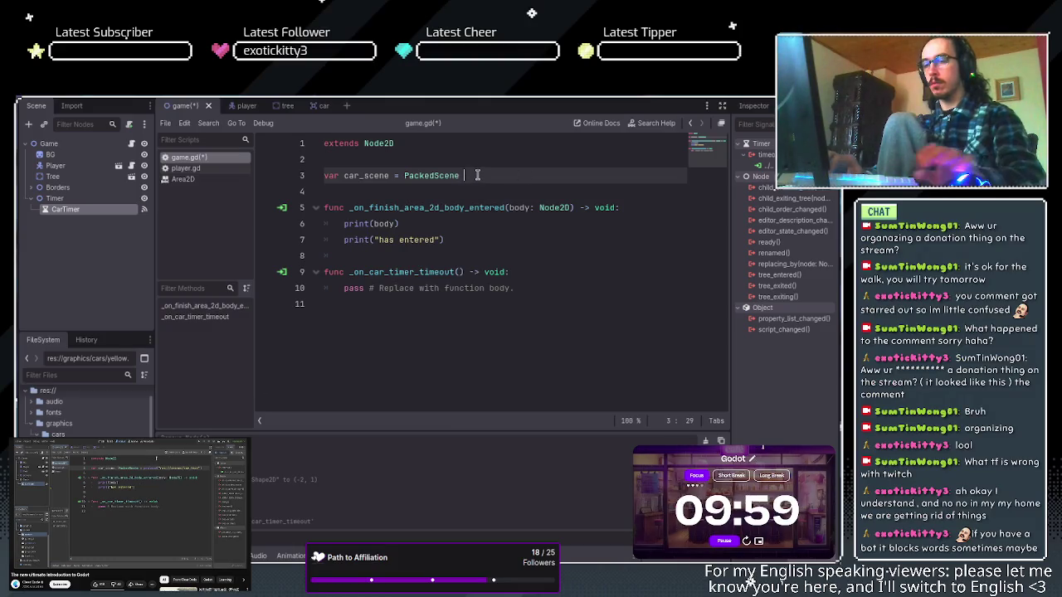
{"action": "type", "text": " preload"}
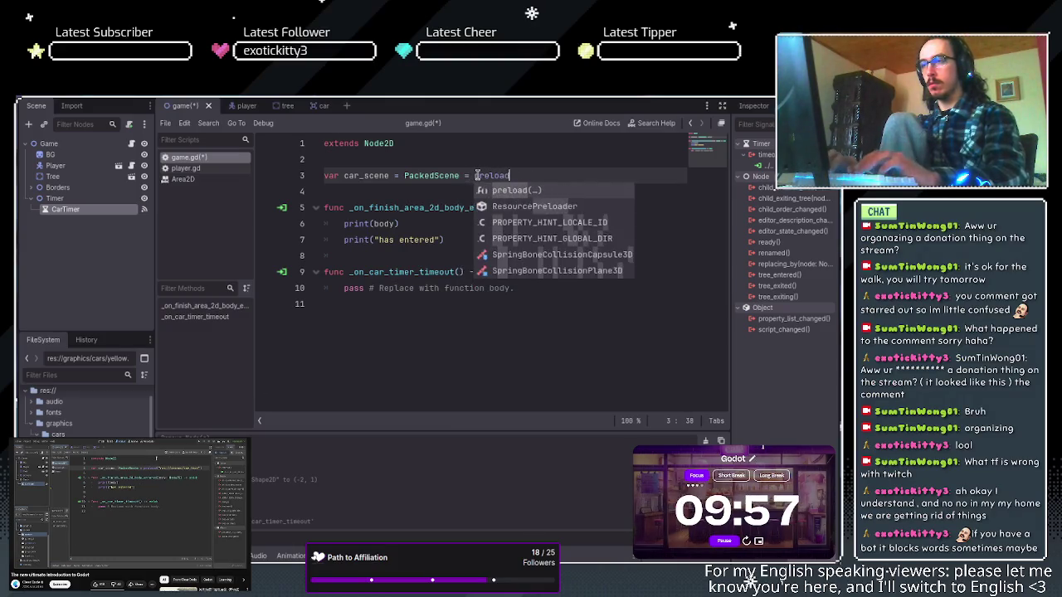
{"action": "key", "text": "BackSpace"}
{"action": "key", "text": "BackSpace"}
{"action": "key", "text": "BackSpace"}
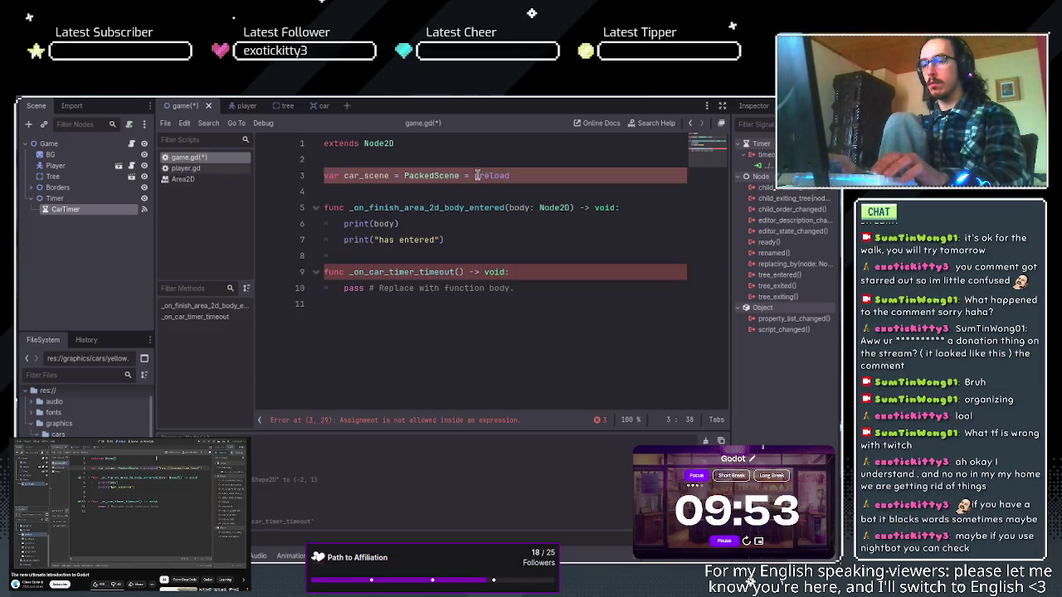
{"action": "key", "text": "BackSpace"}
{"action": "key", "text": "BackSpace"}
{"action": "key", "text": "BackSpace"}
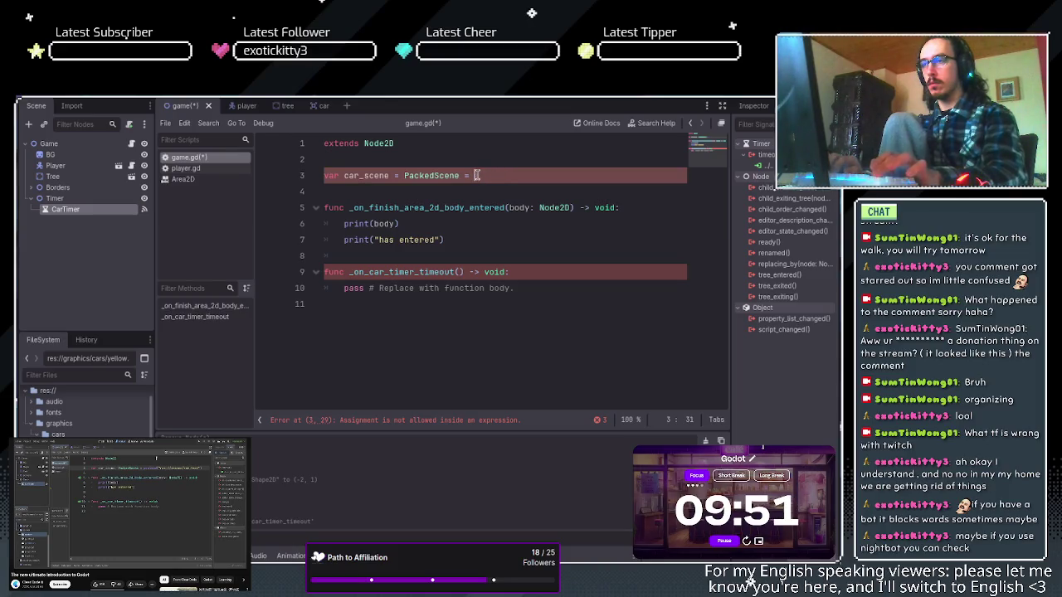
{"action": "type", "text": "preload"}
{"action": "key", "text": "Escape"}
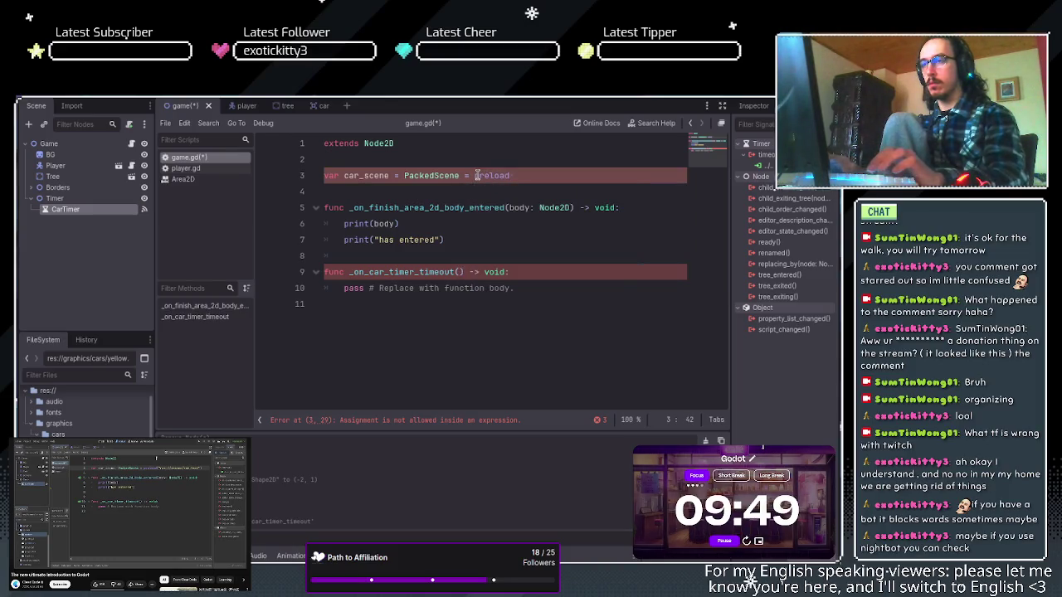
{"action": "key", "text": "BackSpace"}
{"action": "key", "text": "BackSpace"}
{"action": "key", "text": "BackSpace"}
{"action": "type", "text": "oad(\"res://scenes/car.tscn\")"}
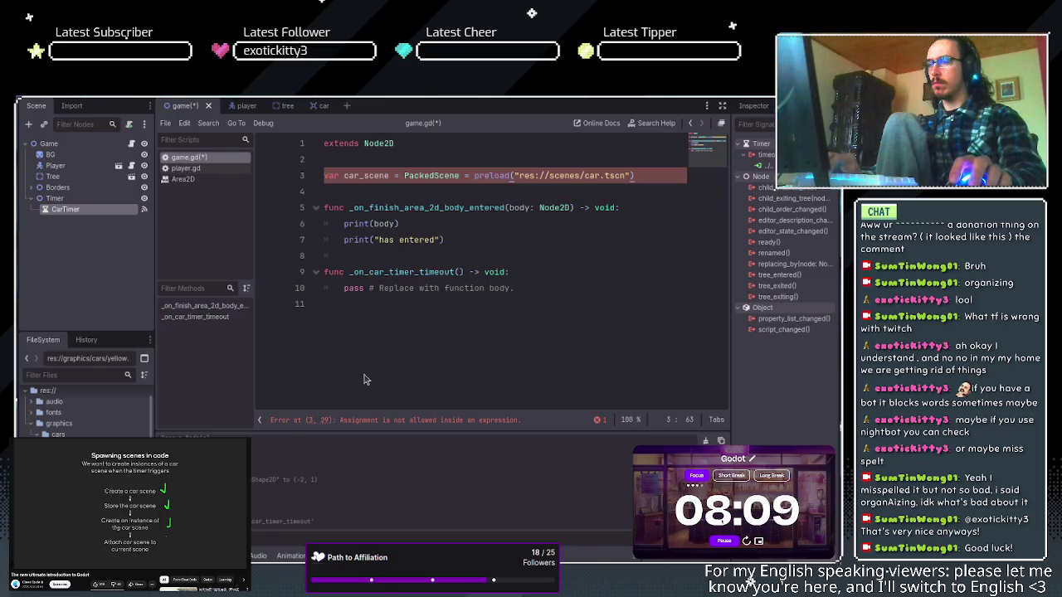
Replace the pass placeholder on line 10 with var car = car_scene.instantiate().
{"action": "triple_click", "coordinate": [442, 289]}
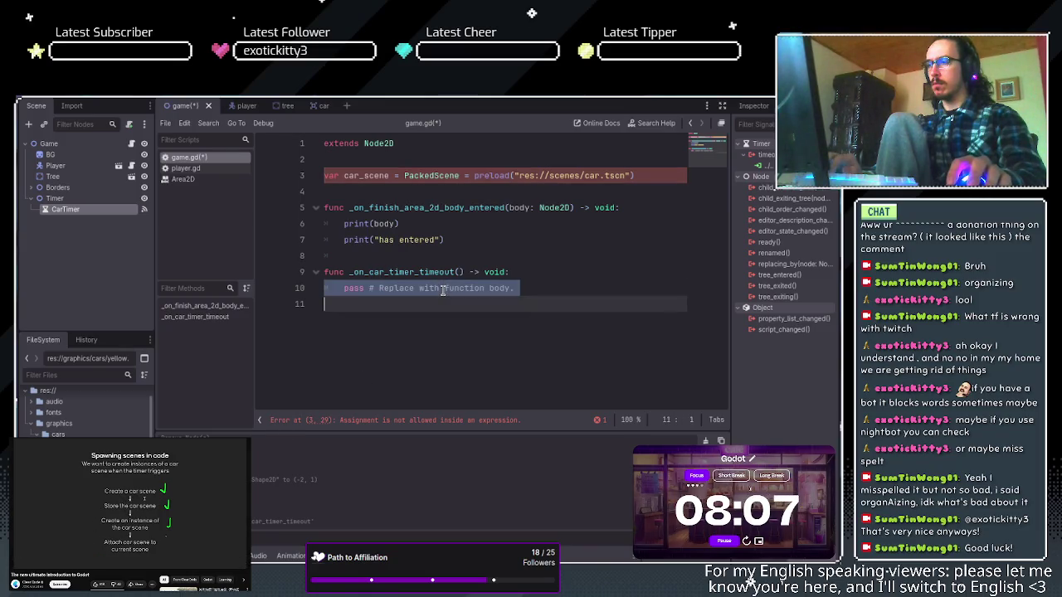
{"action": "left_click", "coordinate": [442, 289]}
{"action": "left_click_drag", "start_coordinate": [514, 288], "coordinate": [344, 288]}
{"action": "key", "text": "BackSpace"}
{"action": "type", "text": "var a"}
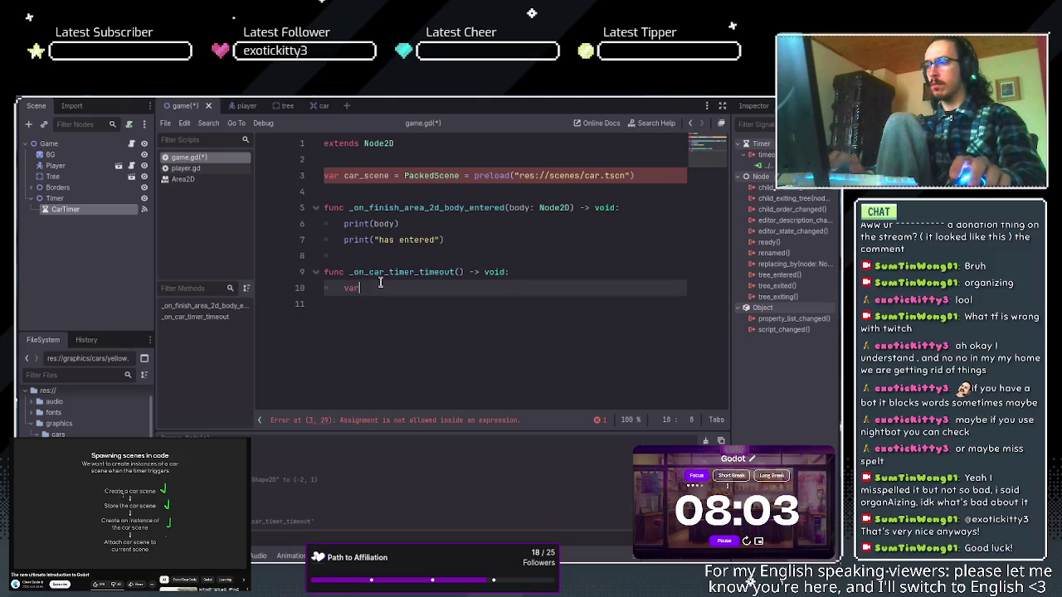
{"action": "key", "text": "BackSpace"}
{"action": "type", "text": "car ="}
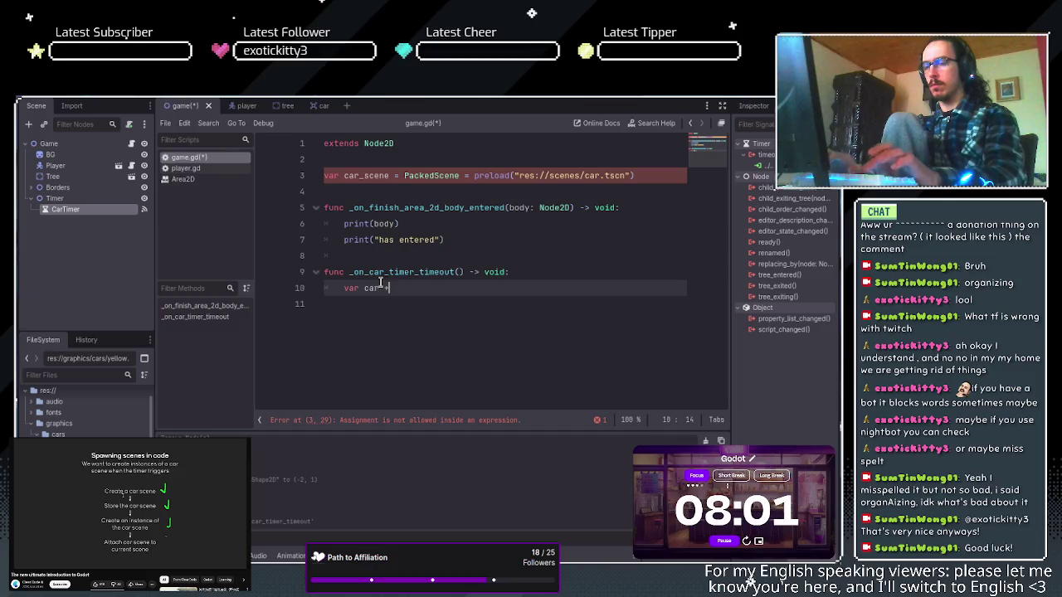
{"action": "type", "text": " car"}
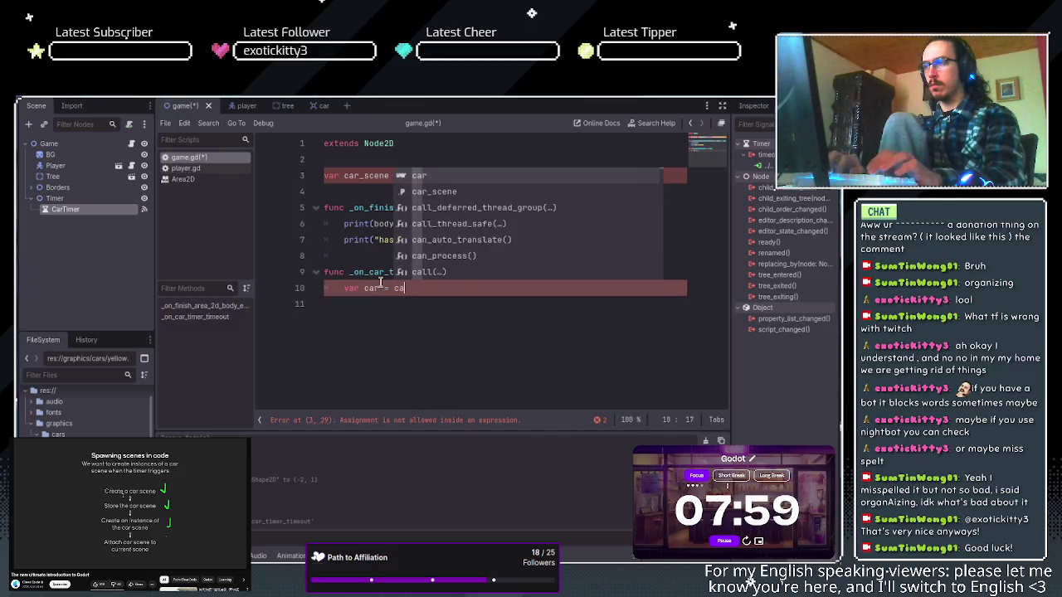
{"action": "key", "text": "Down"}
{"action": "key", "text": "Return"}
{"action": "type", "text": ".is"}
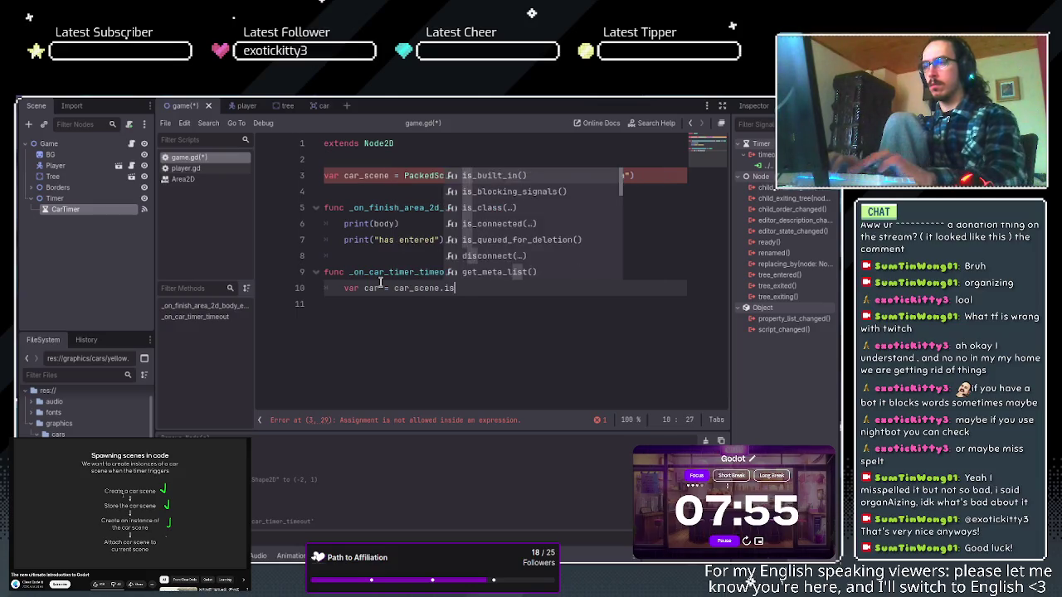
{"action": "type", "text": "ta"}
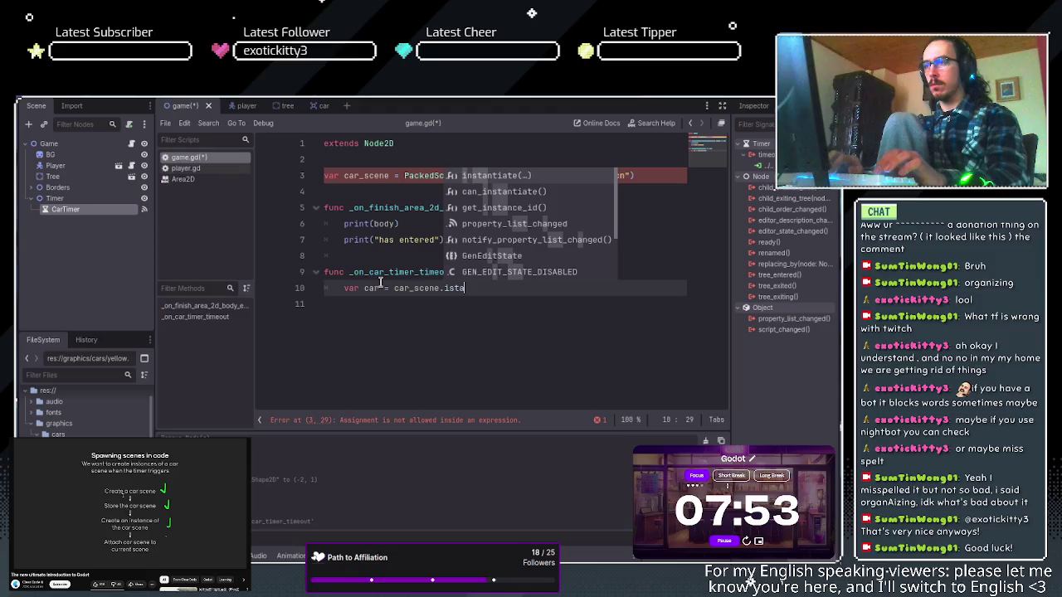
{"action": "key", "text": "Return"}
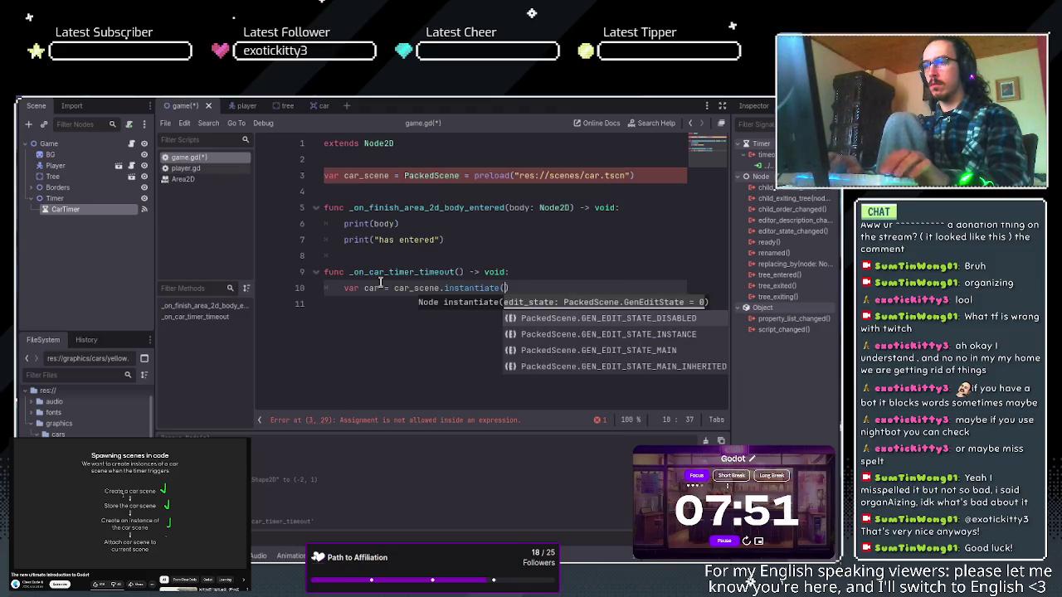
{"action": "left_click", "coordinate": [555, 283]}
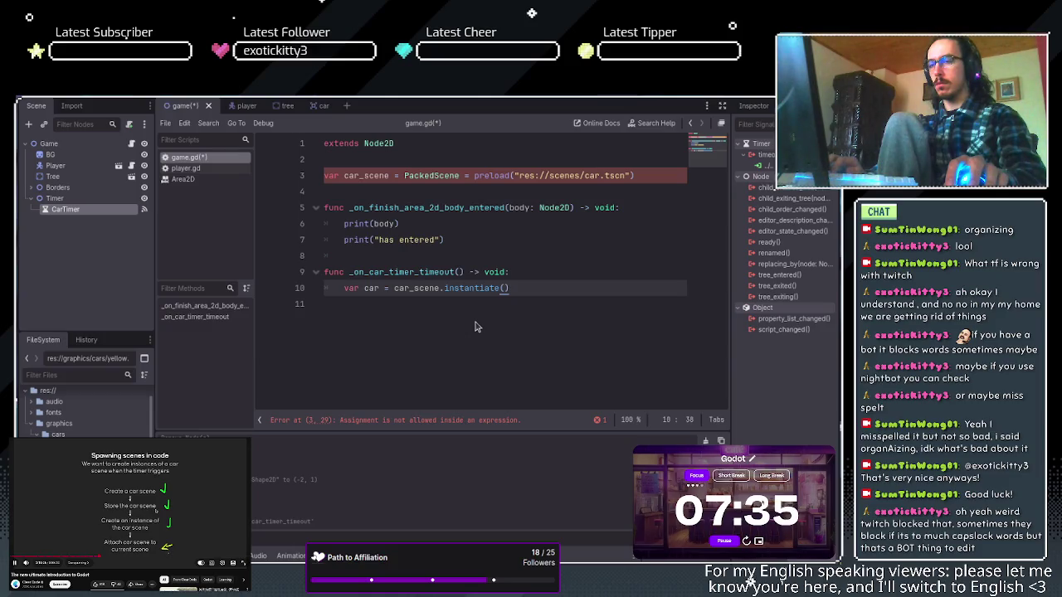
{"action": "key", "text": "XF86AudioPlay"}
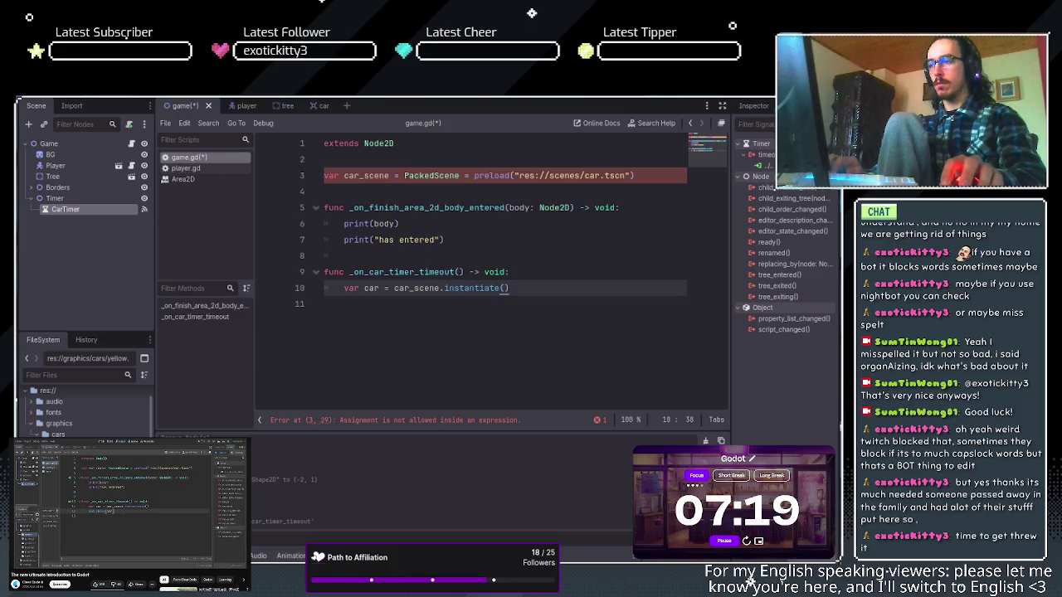
{"action": "key", "text": "space"}
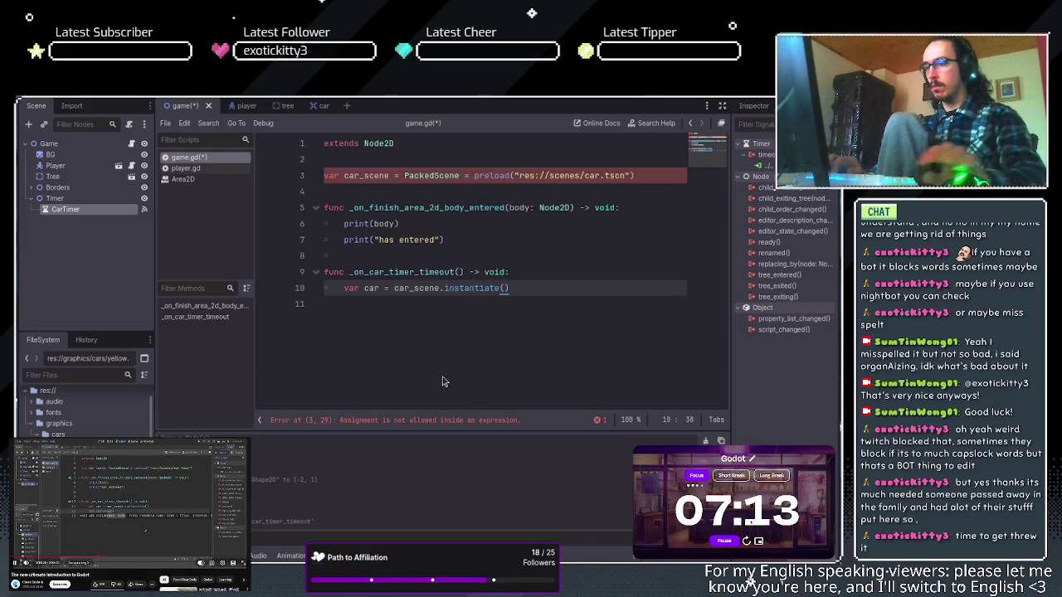
{"action": "key", "text": "Left"}
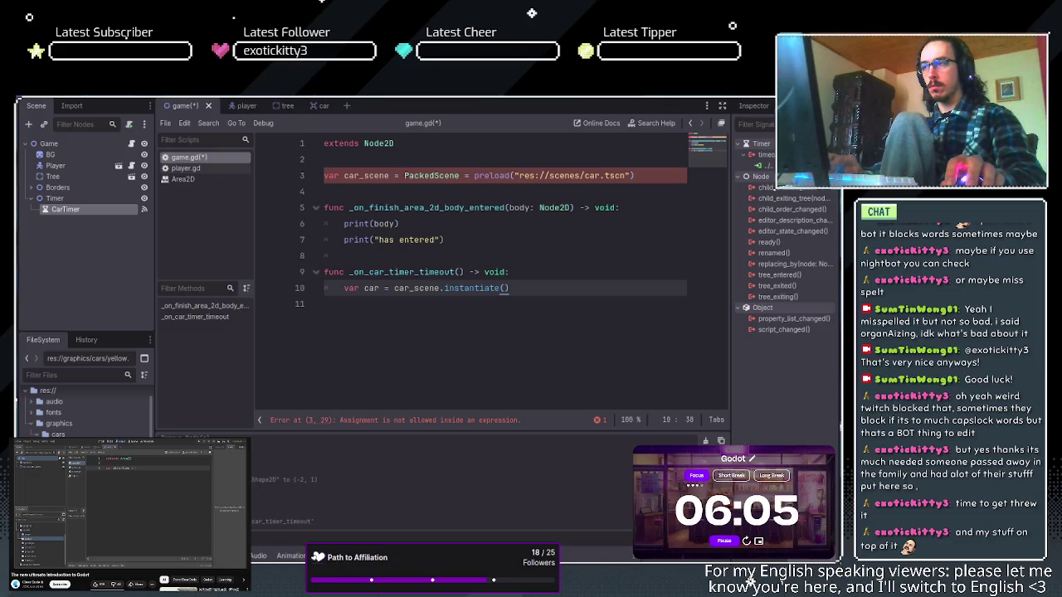
{"action": "key", "text": "space"}
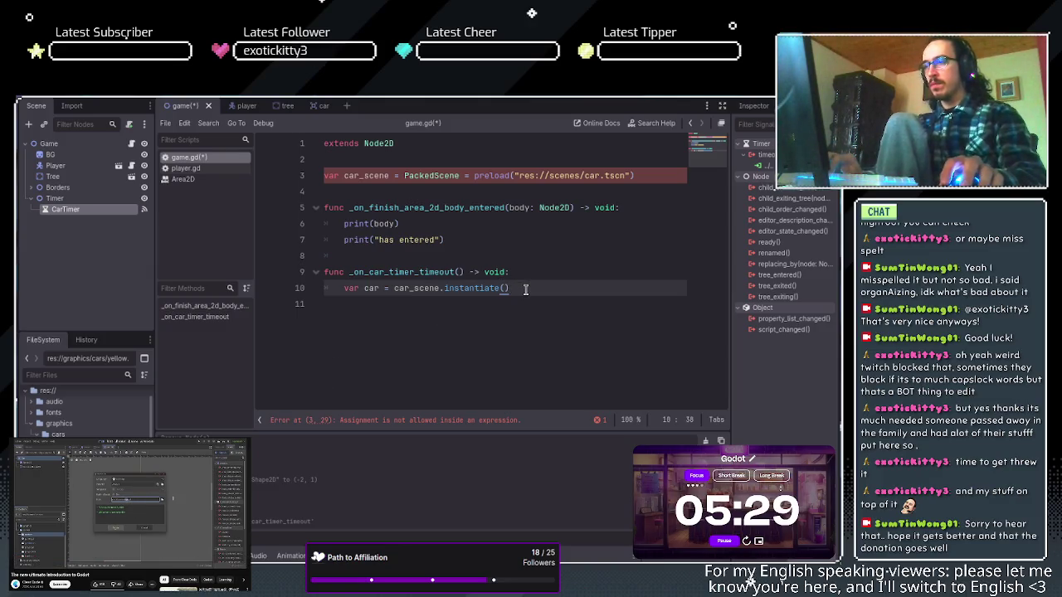
{"action": "left_click", "coordinate": [660, 177]}
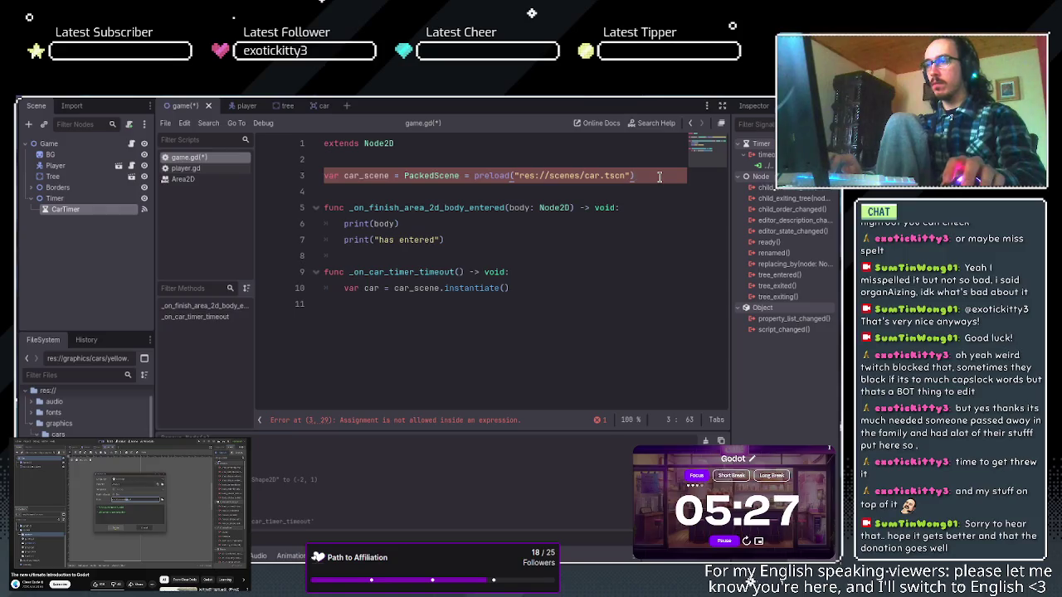
Save game.gd with the instantiate line and start a new line below it.
{"action": "left_click", "coordinate": [538, 290]}
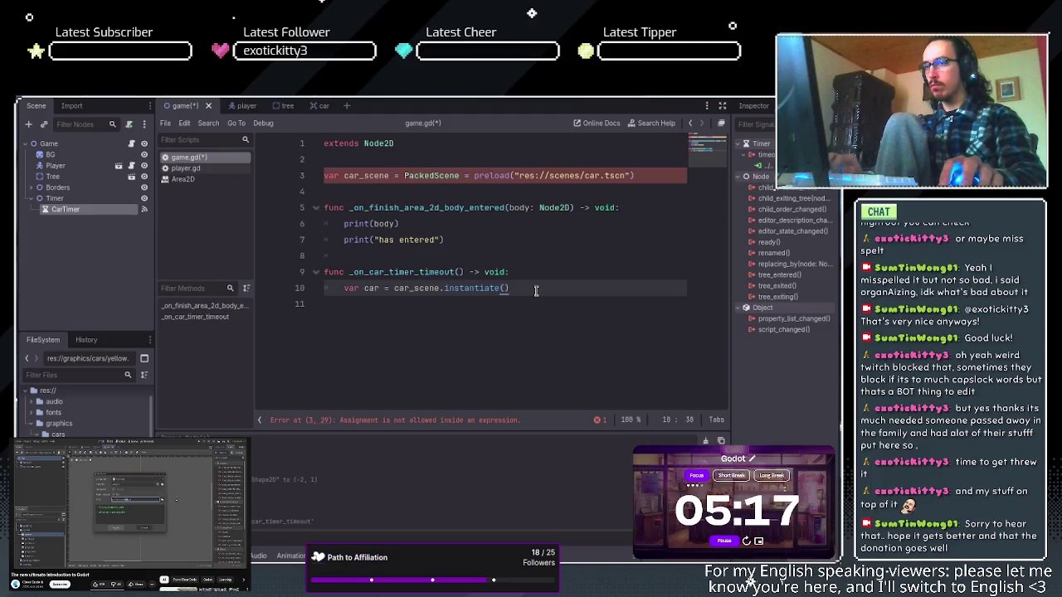
{"action": "key", "text": "ctrl+s"}
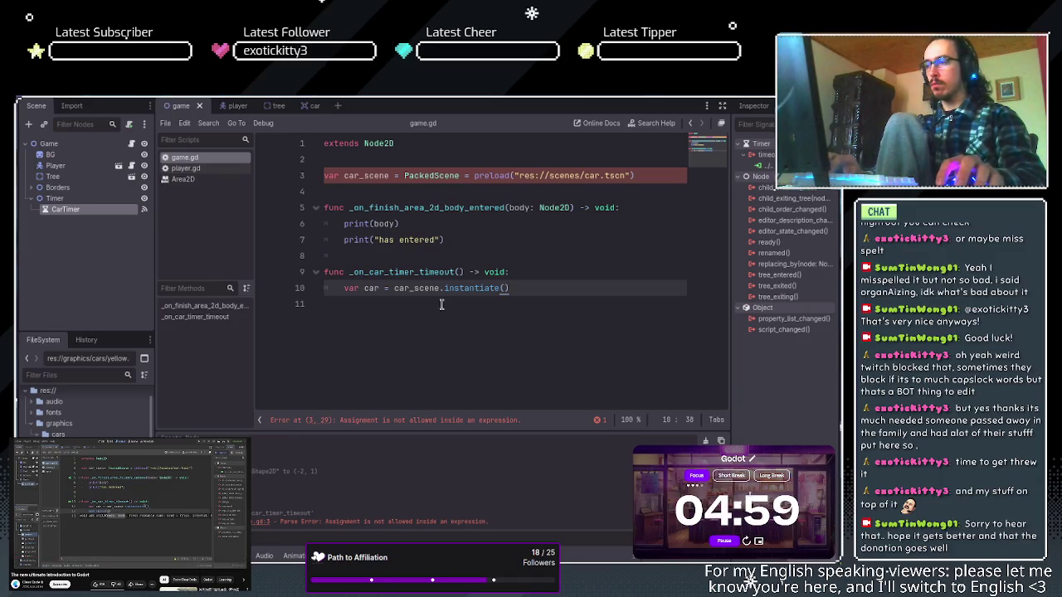
{"action": "key", "text": "Return"}
Write add_child(car) on line 11 so each new car joins the scene.
{"action": "type", "text": "add"}
{"action": "key", "text": "Return"}
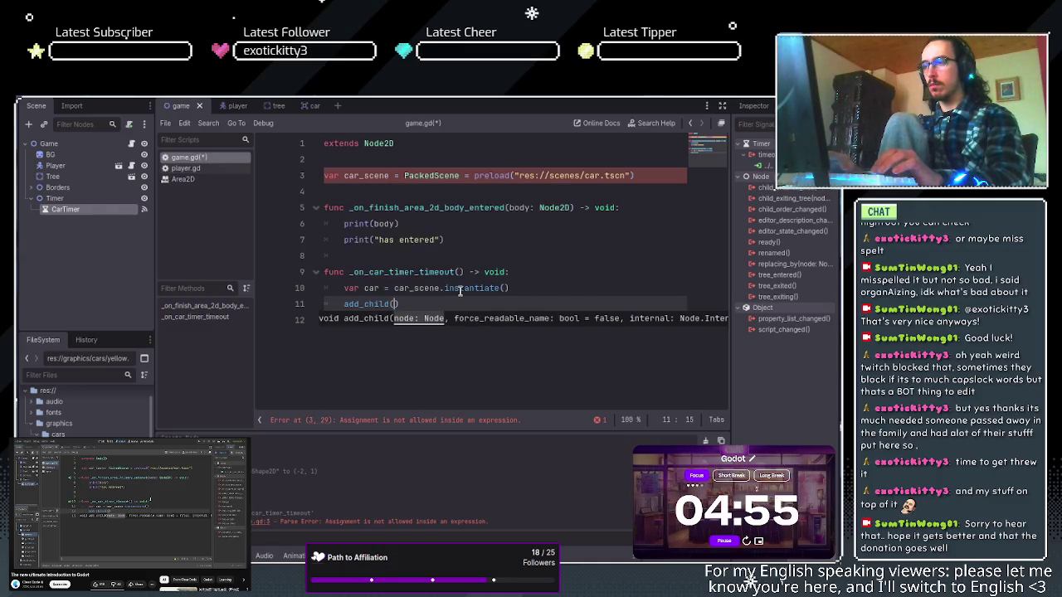
{"action": "type", "text": "car"}
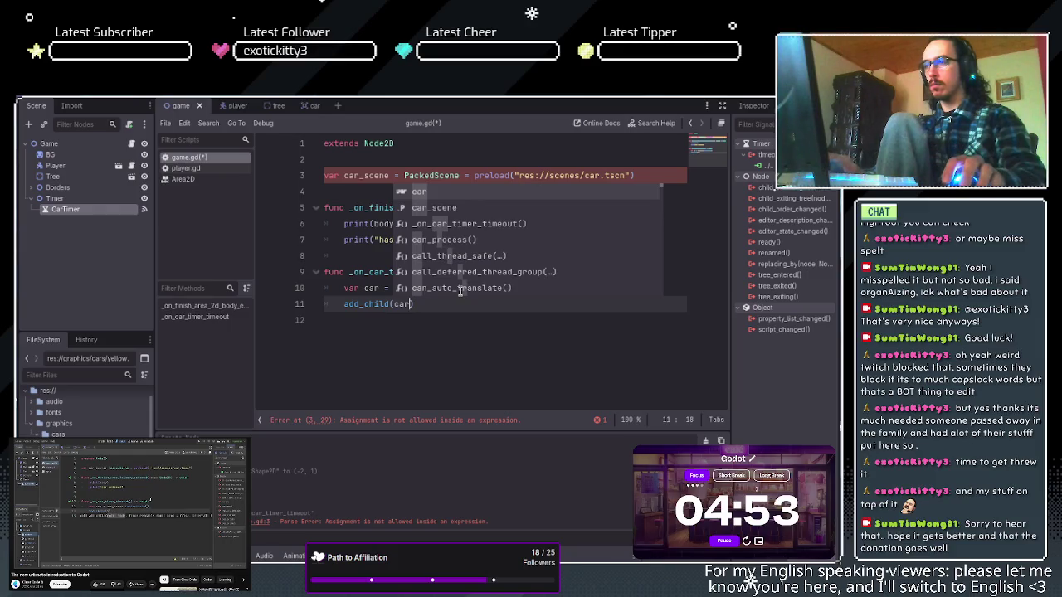
{"action": "key", "text": "Escape"}
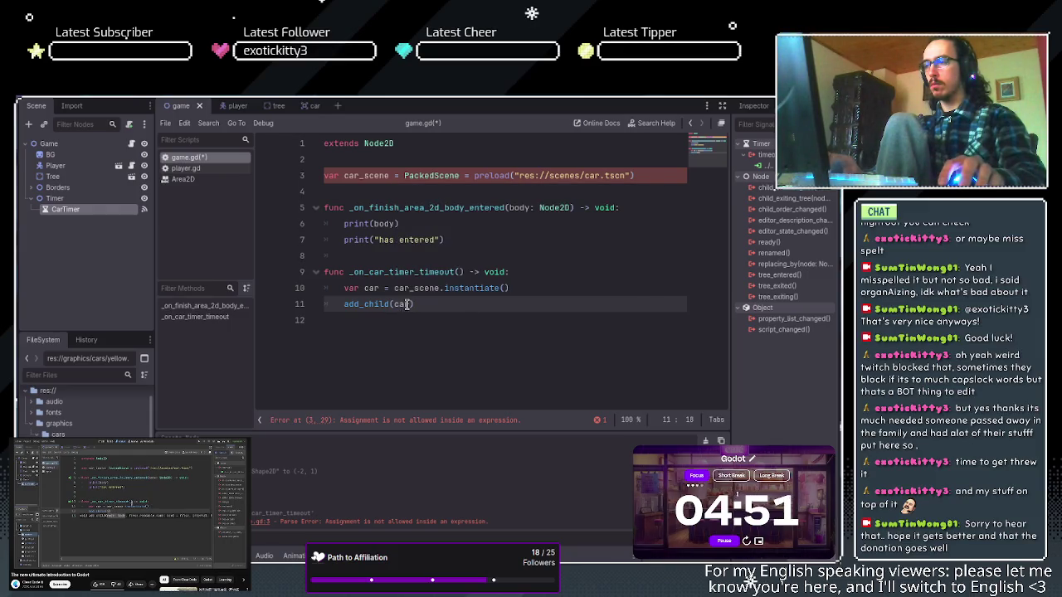
{"action": "type", "text": ","}
{"action": "key", "text": "BackSpace"}
{"action": "key", "text": "BackSpace"}
{"action": "key", "text": "BackSpace"}
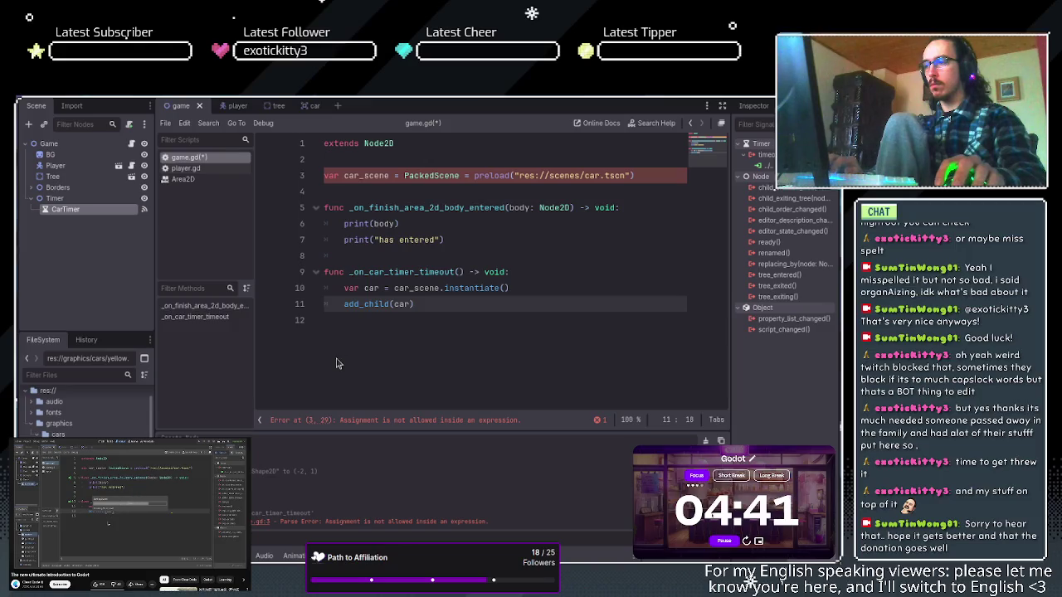
{"action": "left_click", "coordinate": [462, 310]}
{"action": "key", "text": "Return"}
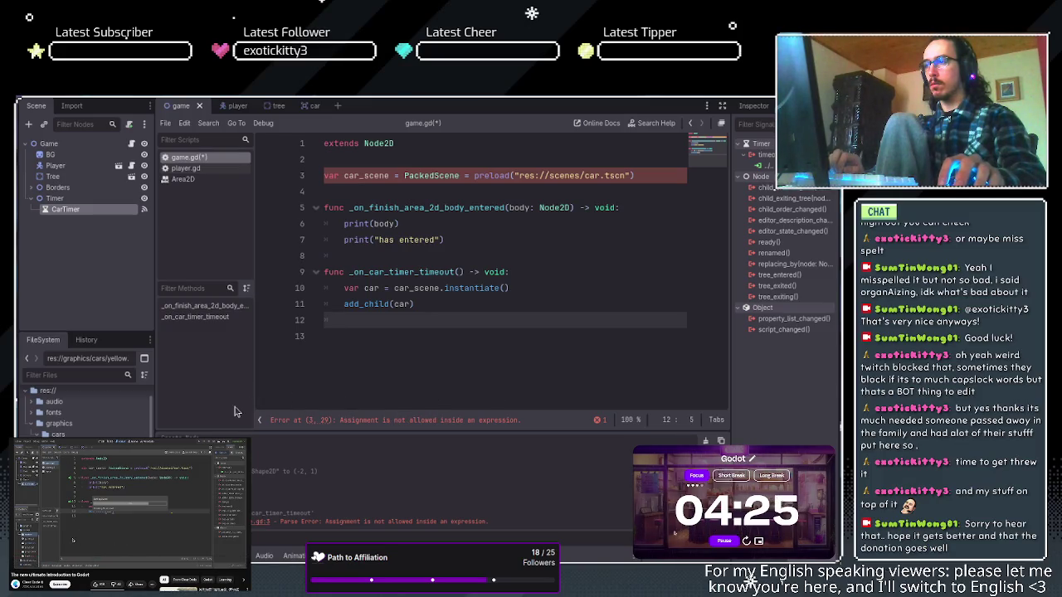
{"action": "left_click", "coordinate": [398, 177]}
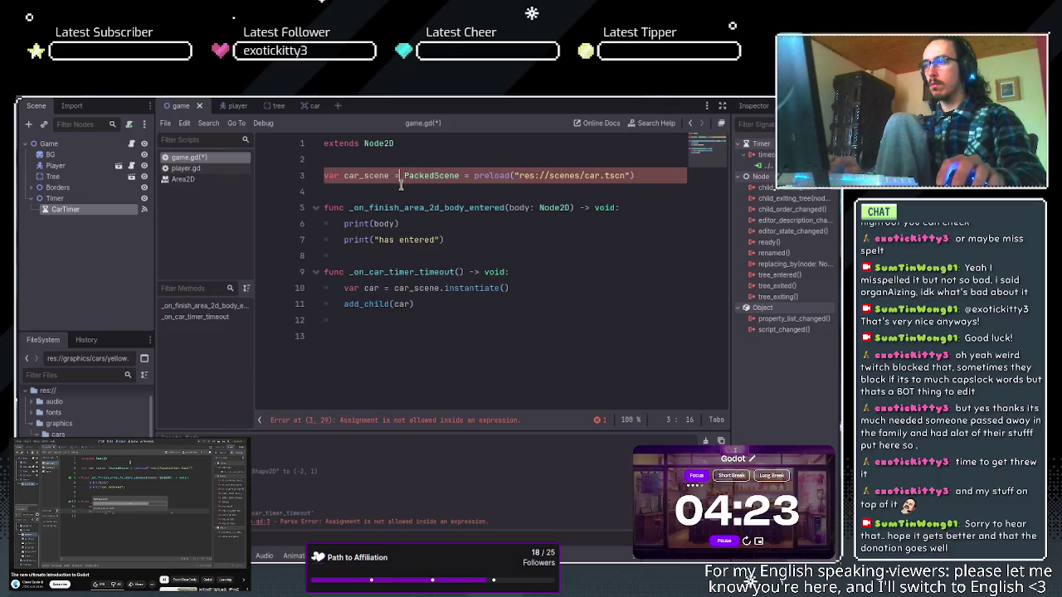
Type car_scene as PackedScene on line 3, run the game, and delete the stray 'd' after add_child(car).
{"action": "key", "text": "BackSpace"}
{"action": "key", "text": "BackSpace"}
{"action": "type", "text": ":"}
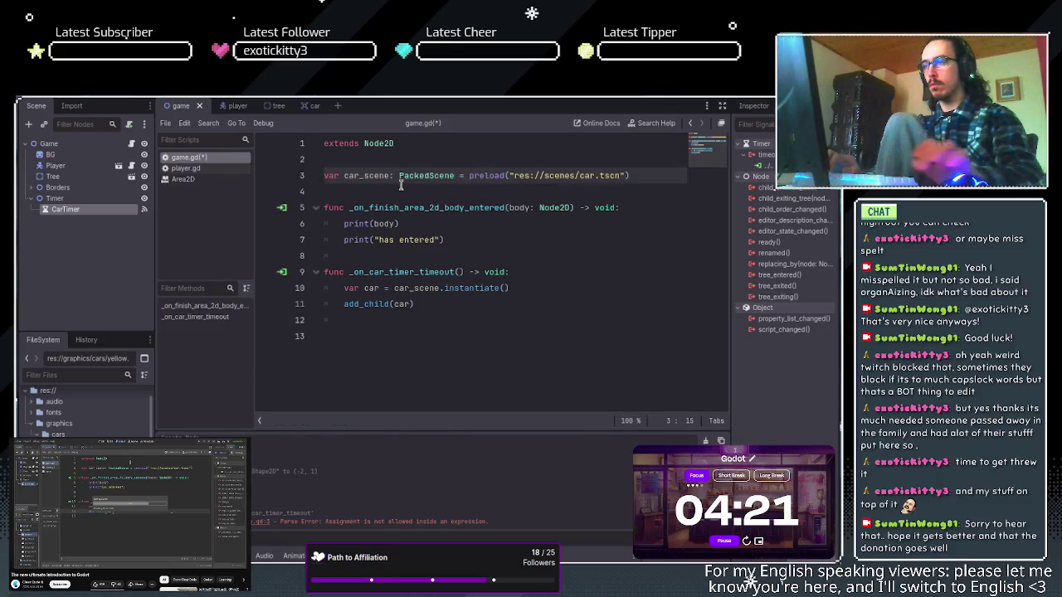
{"action": "left_click", "coordinate": [455, 304]}
{"action": "key", "text": "F5"}
{"action": "type", "text": "d"}
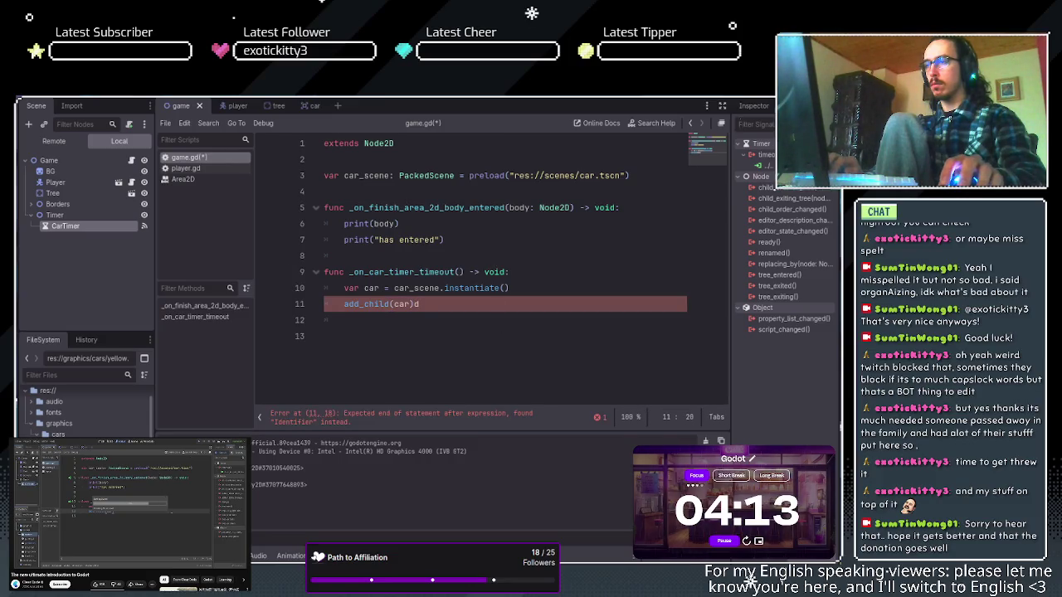
{"action": "key", "text": "BackSpace"}
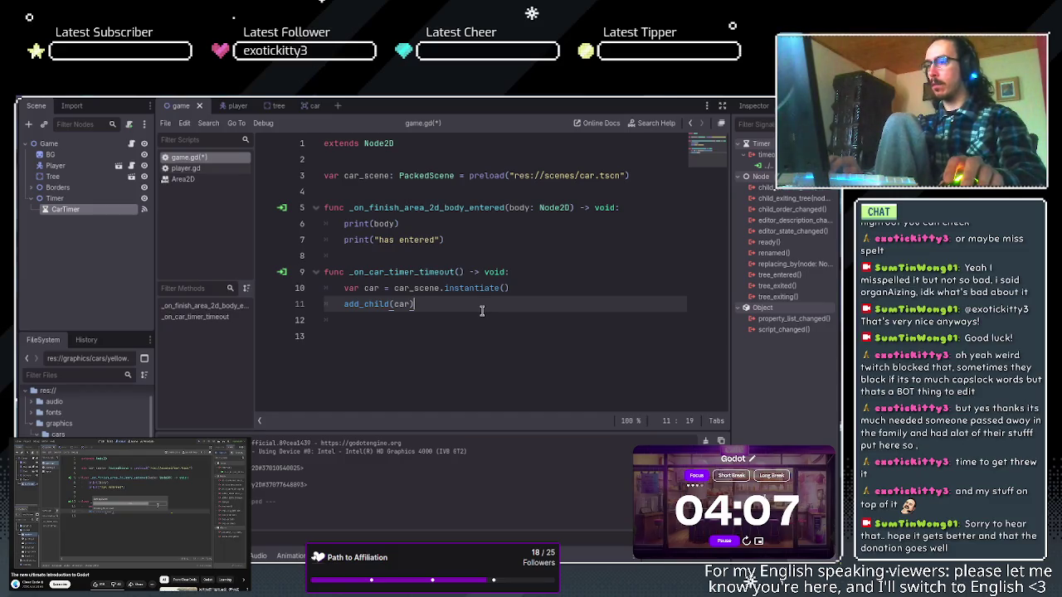
{"action": "left_click", "coordinate": [303, 108]}
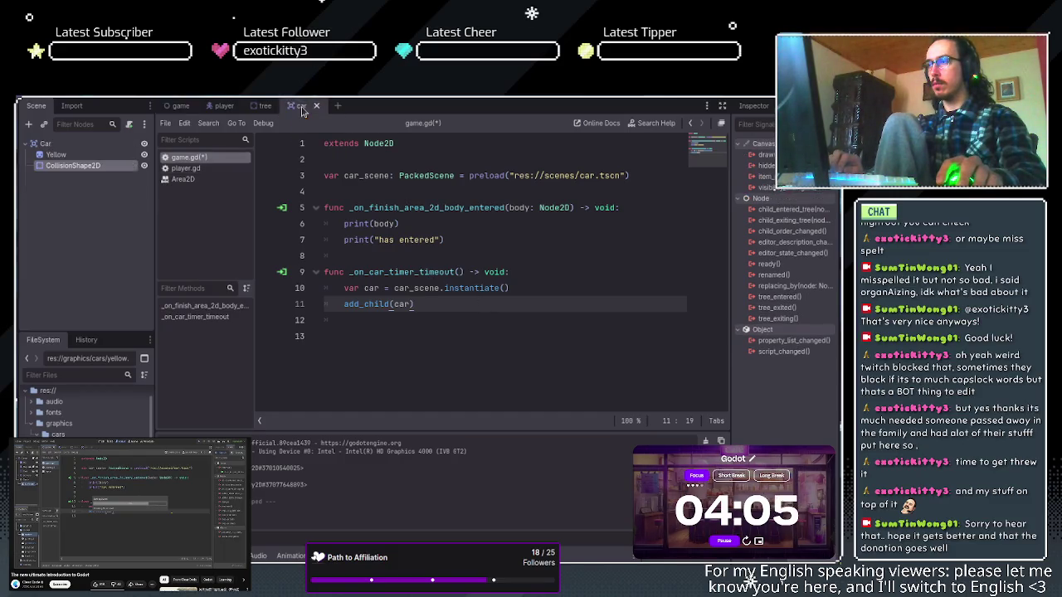
Select the Car root node, then save all unsaved scripts from game.gd.
{"action": "left_click", "coordinate": [124, 143]}
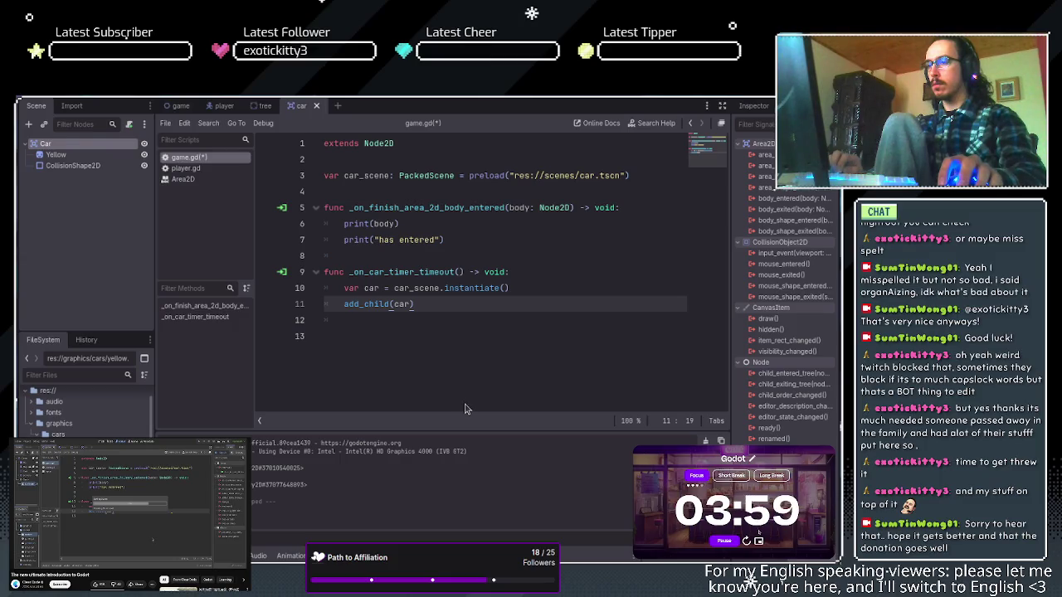
{"action": "left_click", "coordinate": [212, 170]}
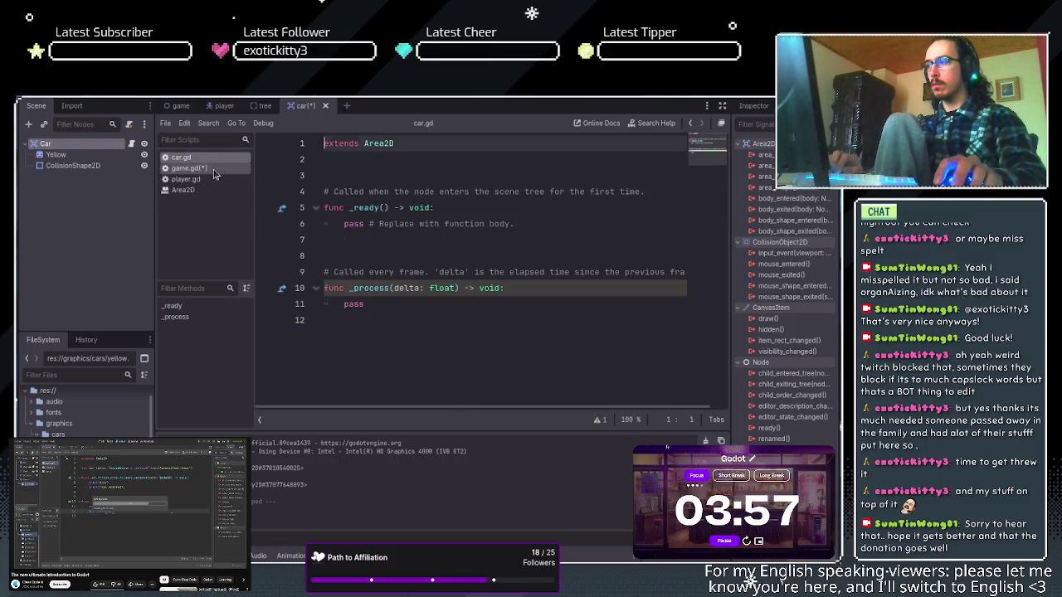
{"action": "key", "text": "ctrl+s"}
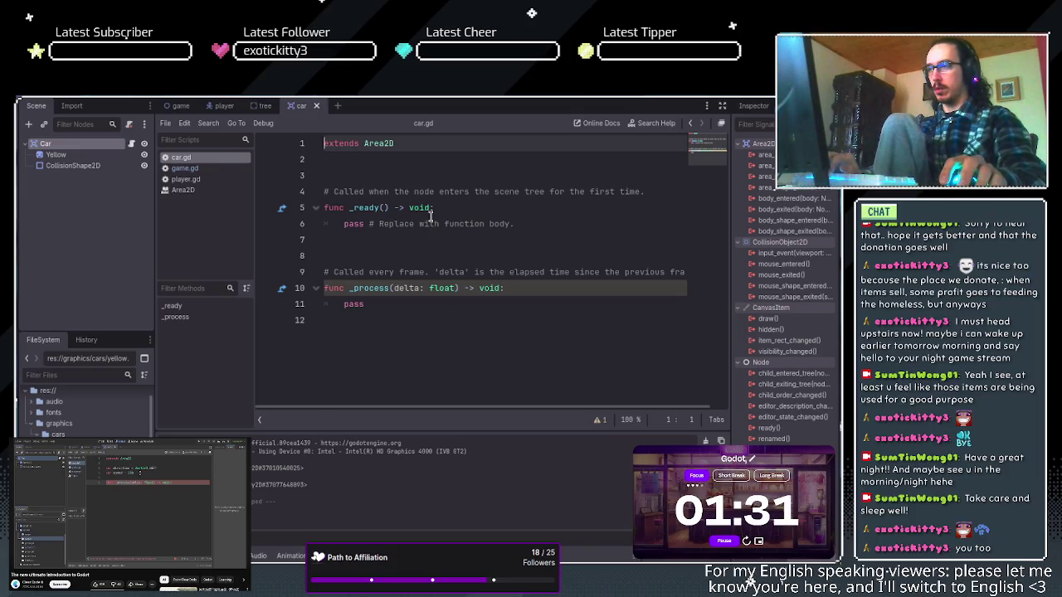
Replace car.gd's template code with var direction = Vector2.LEFT and var speed = 100.
{"action": "left_click_drag", "start_coordinate": [367, 303], "coordinate": [332, 174]}
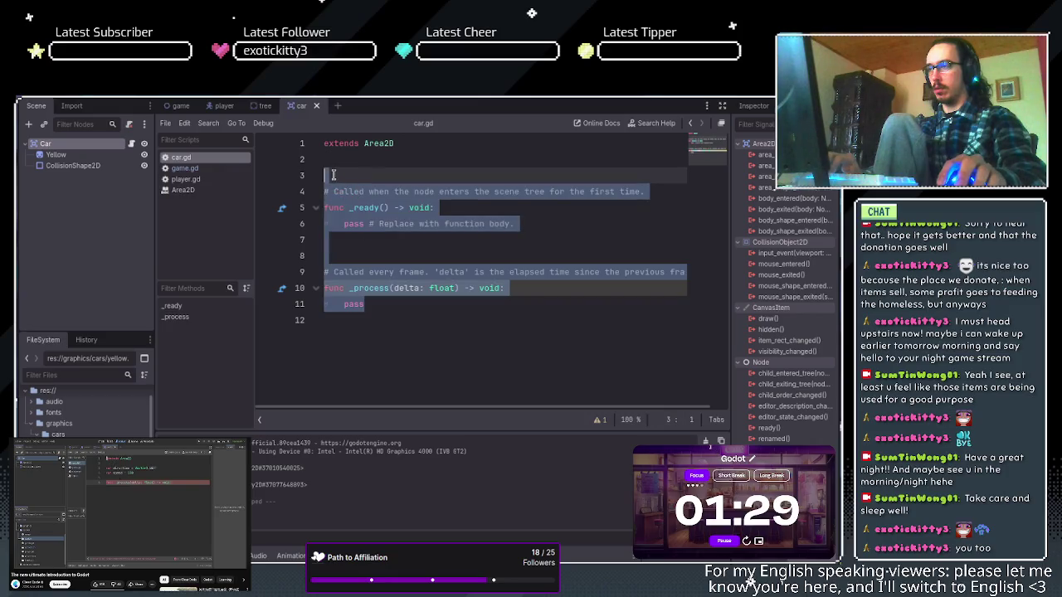
{"action": "type", "text": "var direction"}
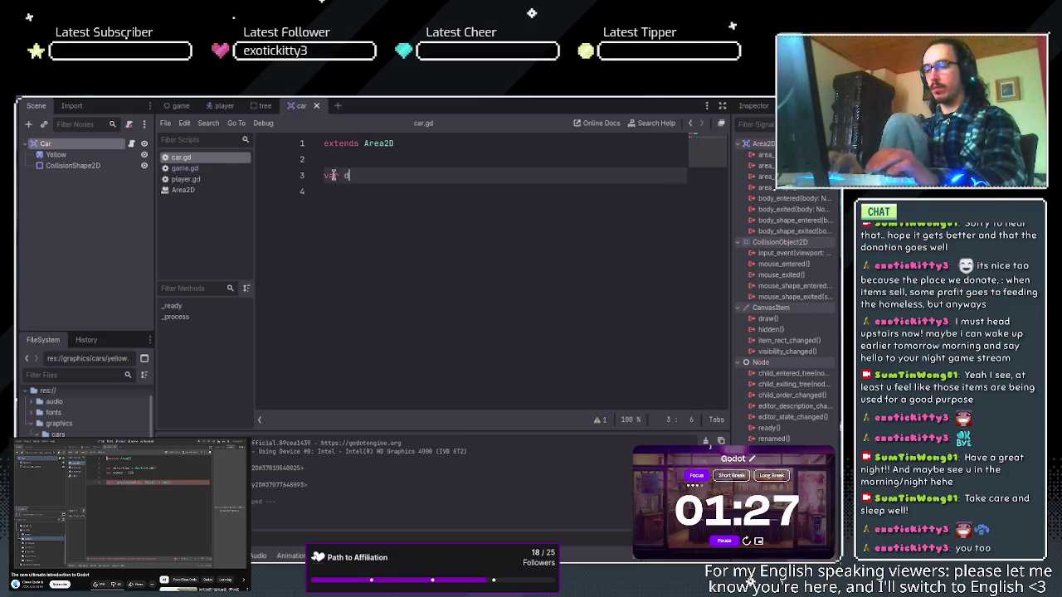
{"action": "type", "text": " ="}
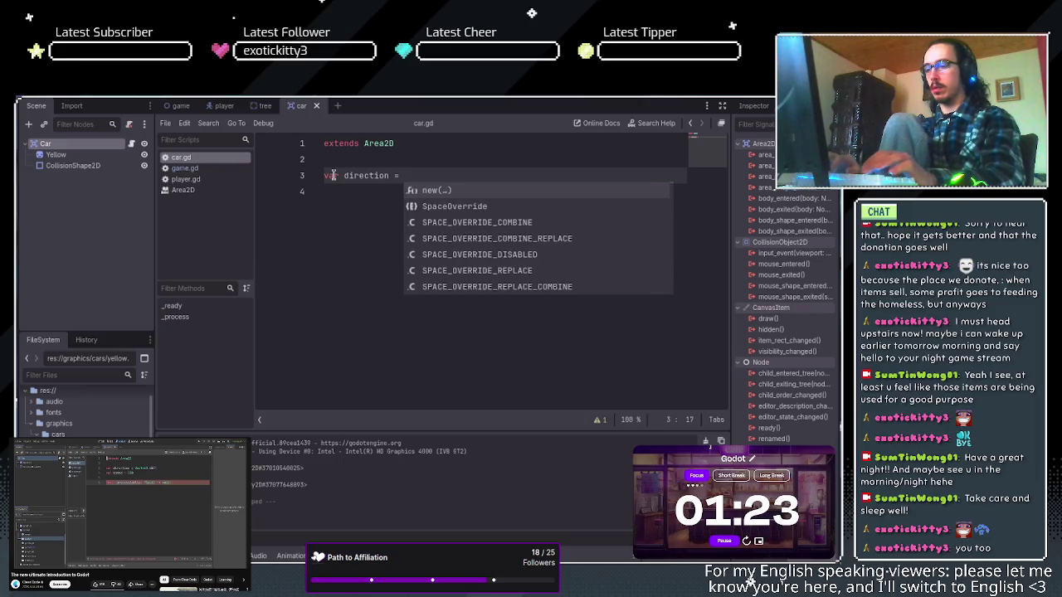
{"action": "type", "text": " Vector"}
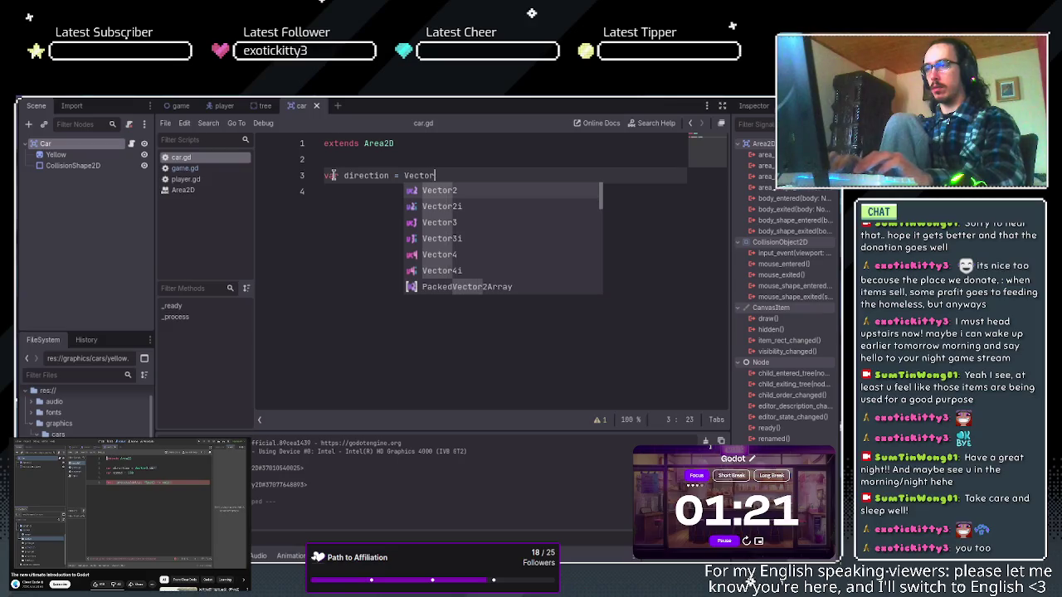
{"action": "type", "text": "2.LEFT"}
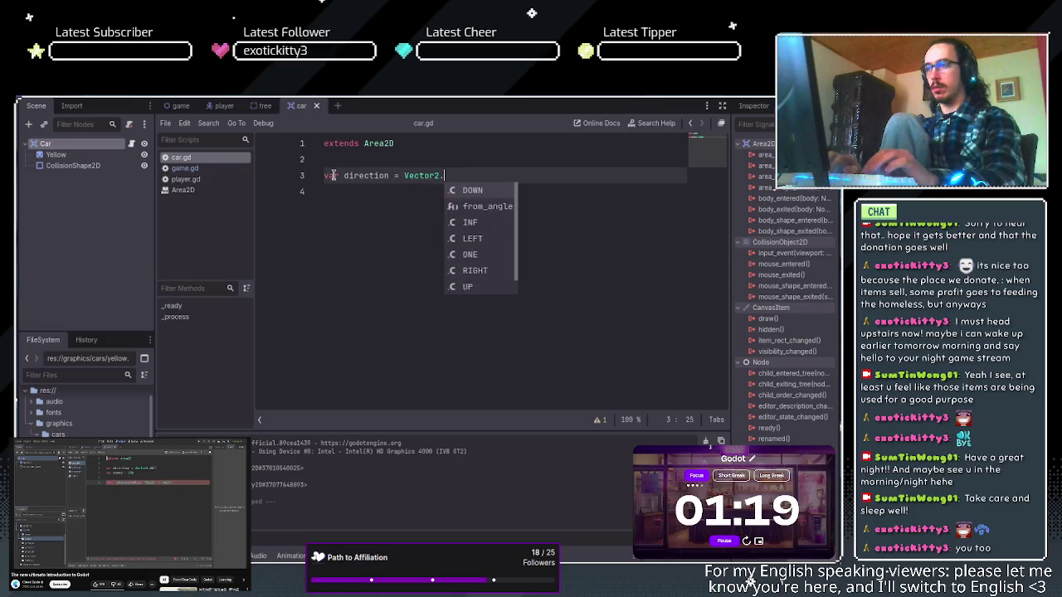
{"action": "key", "text": "Return"}
{"action": "key", "text": "Return"}
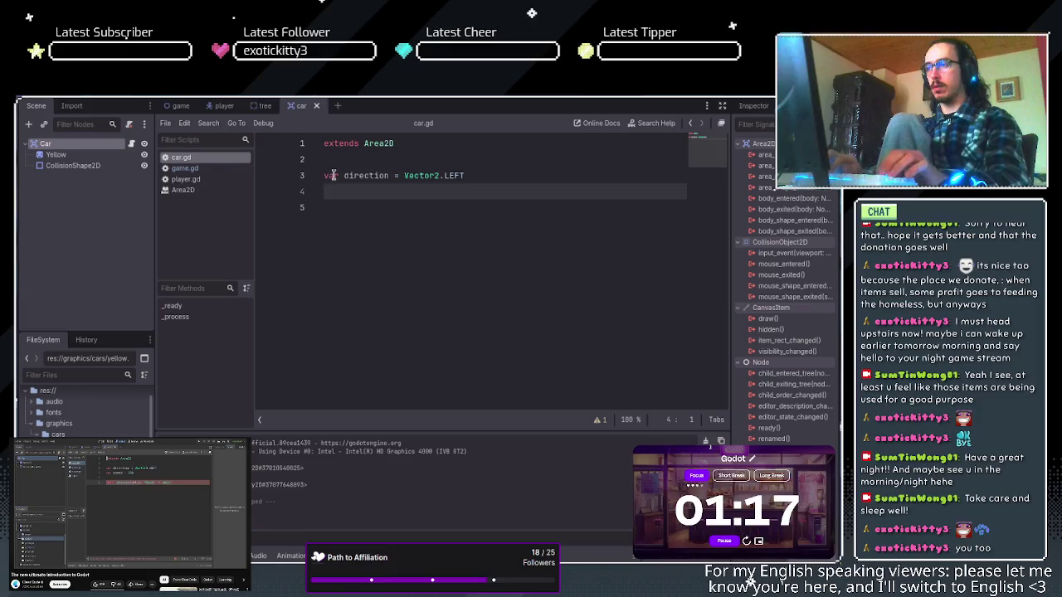
{"action": "key", "text": "BackSpace"}
{"action": "type", "text": "v"}
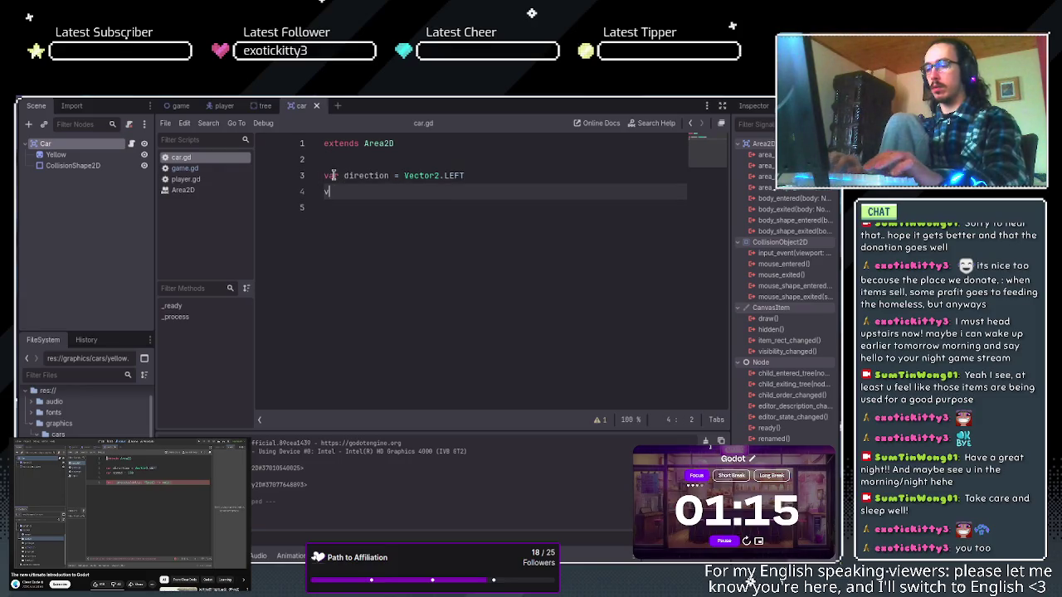
{"action": "type", "text": "ar speed= "}
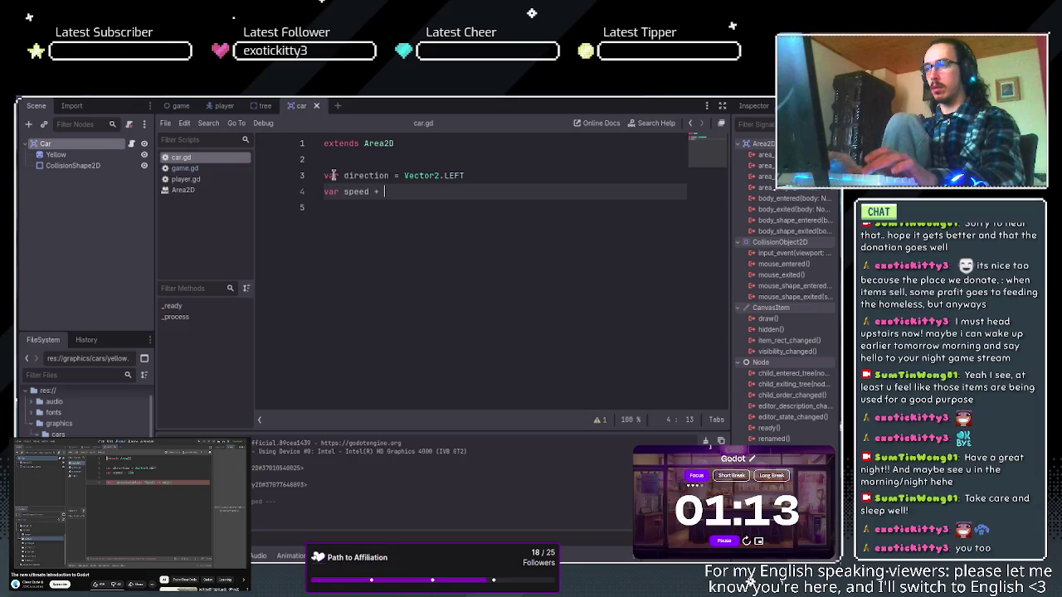
{"action": "type", "text": "= 100"}
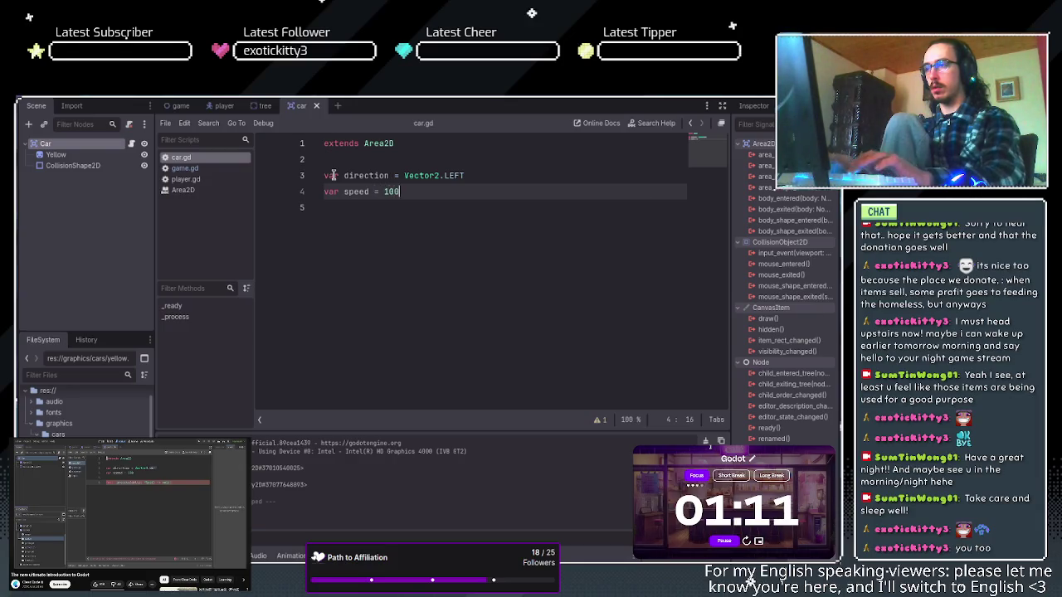
{"action": "key", "text": "Return"}
{"action": "key", "text": "Return"}
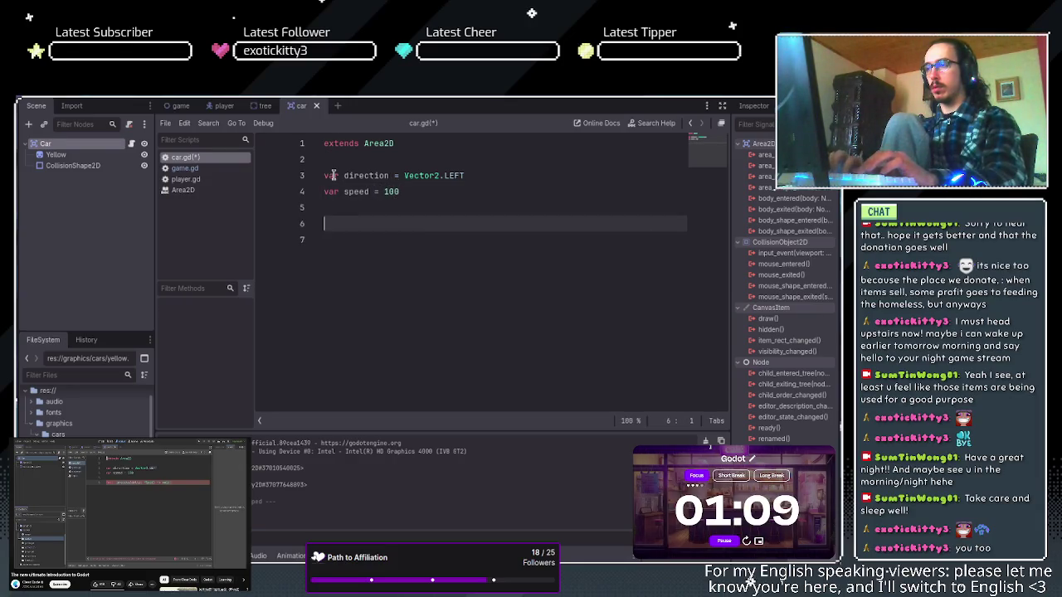
{"action": "type", "text": "func _pro"}
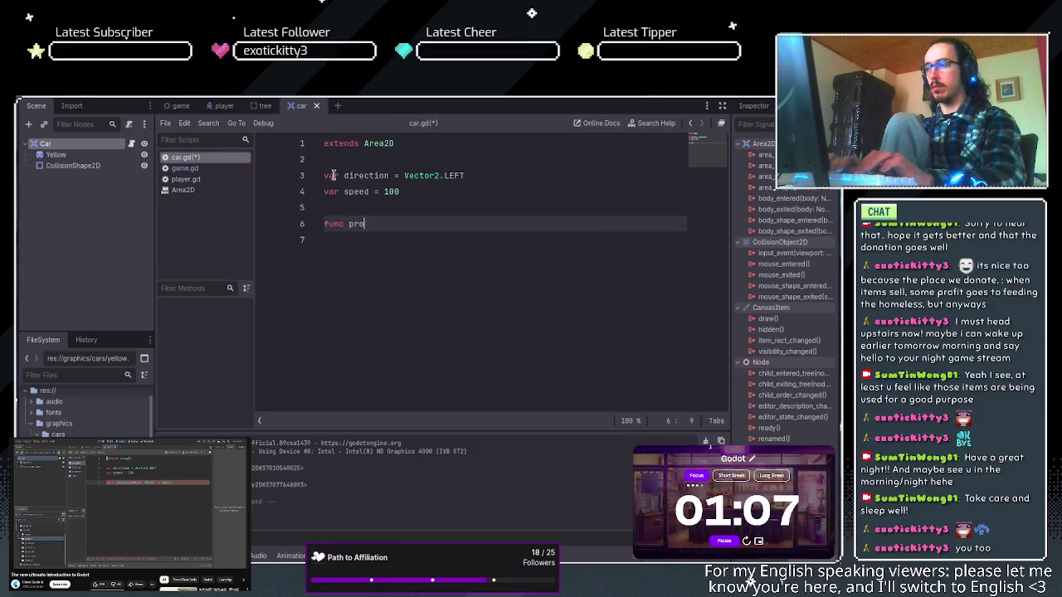
Complete the _process(delta) function with the body position += direction * speed.
{"action": "key", "text": "Return"}
{"action": "key", "text": "Return"}
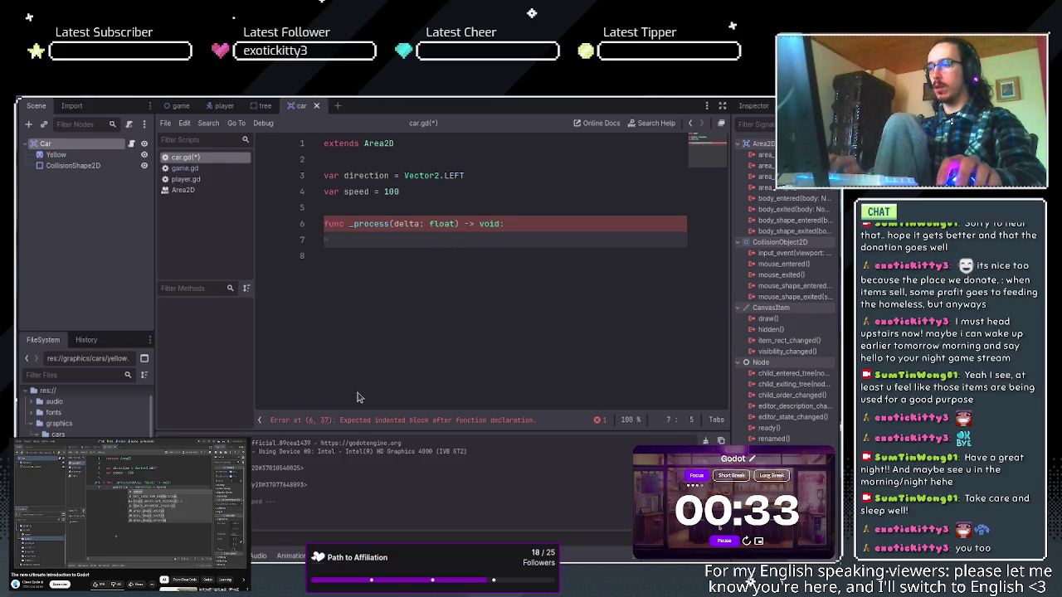
{"action": "type", "text": "posi"}
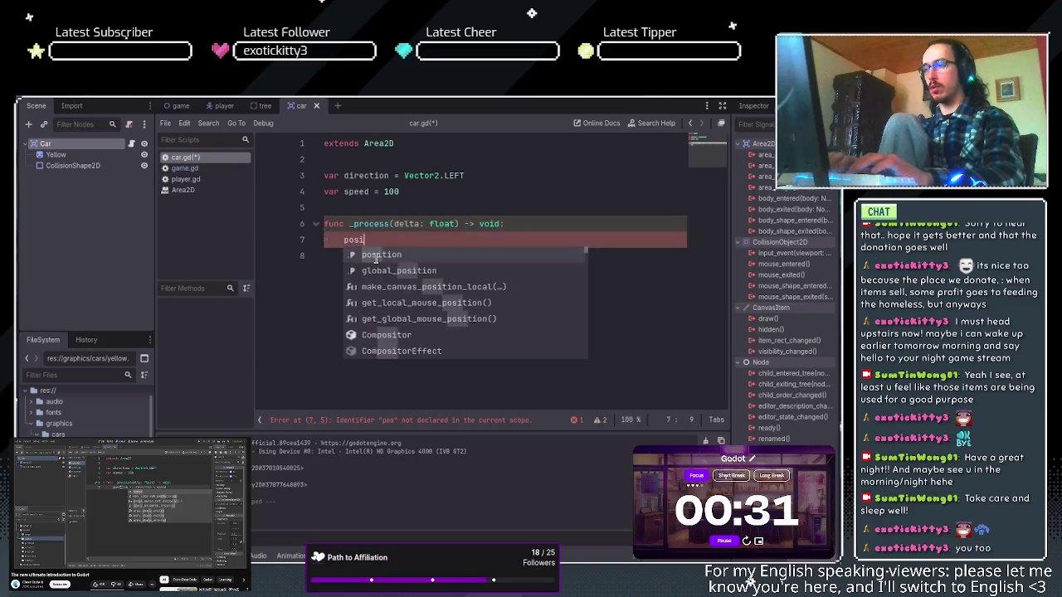
{"action": "type", "text": "tion +="}
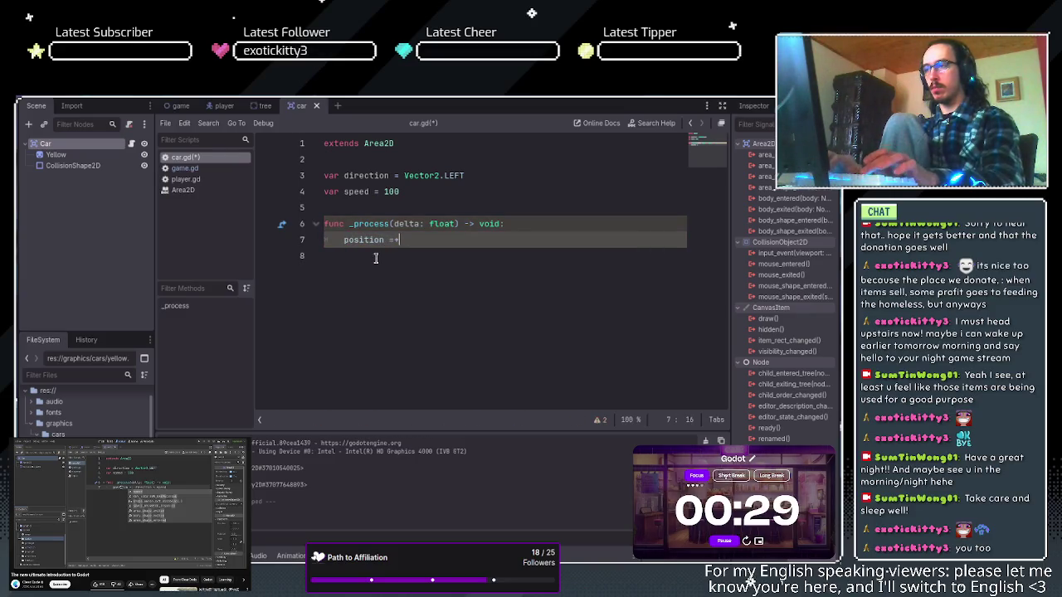
{"action": "key", "text": "BackSpace"}
{"action": "type", "text": "+="}
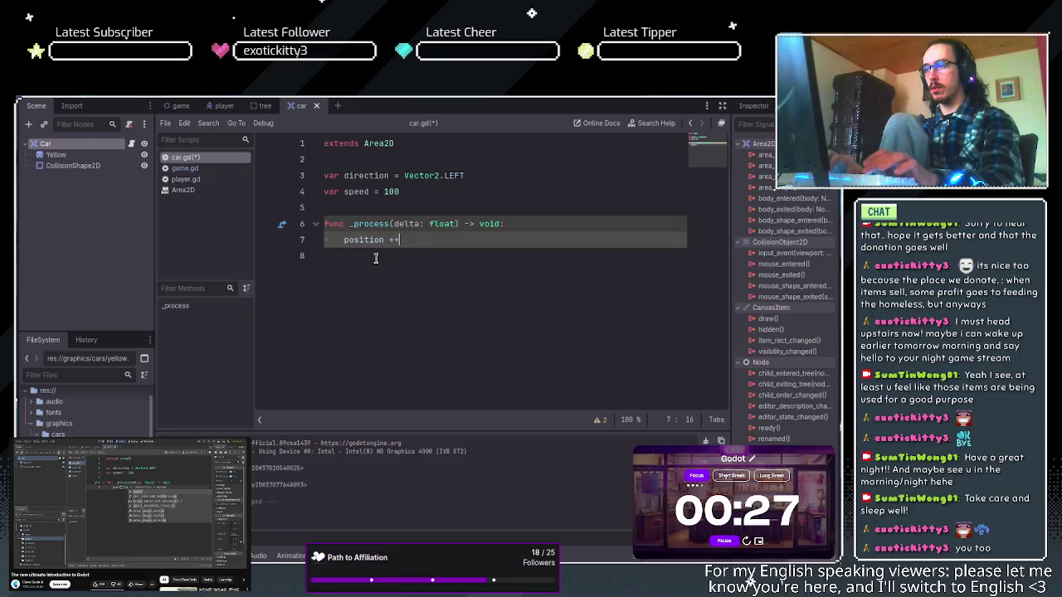
{"action": "type", "text": " di"}
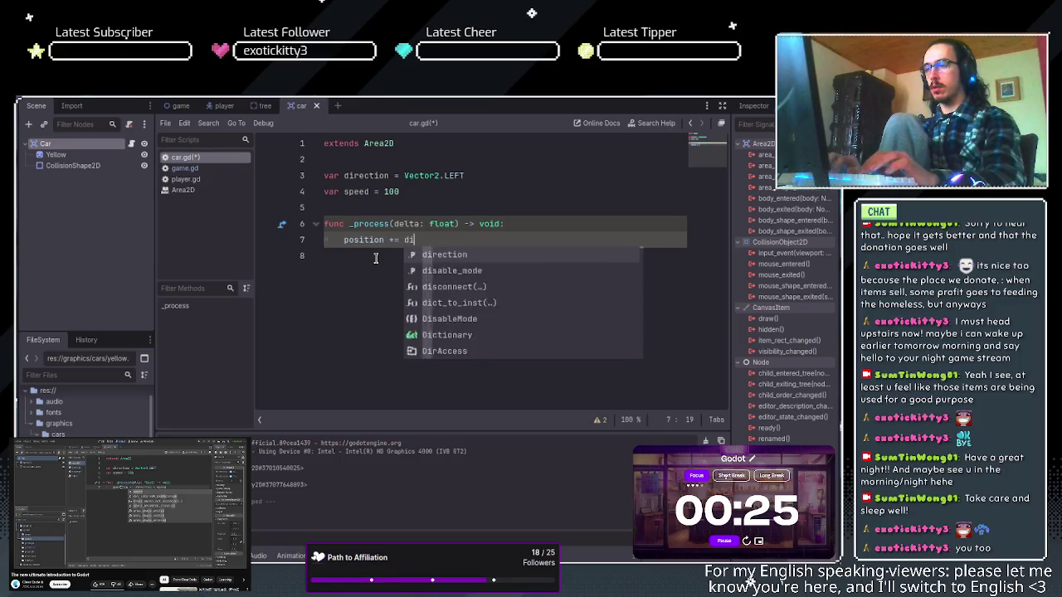
{"action": "type", "text": "rection "}
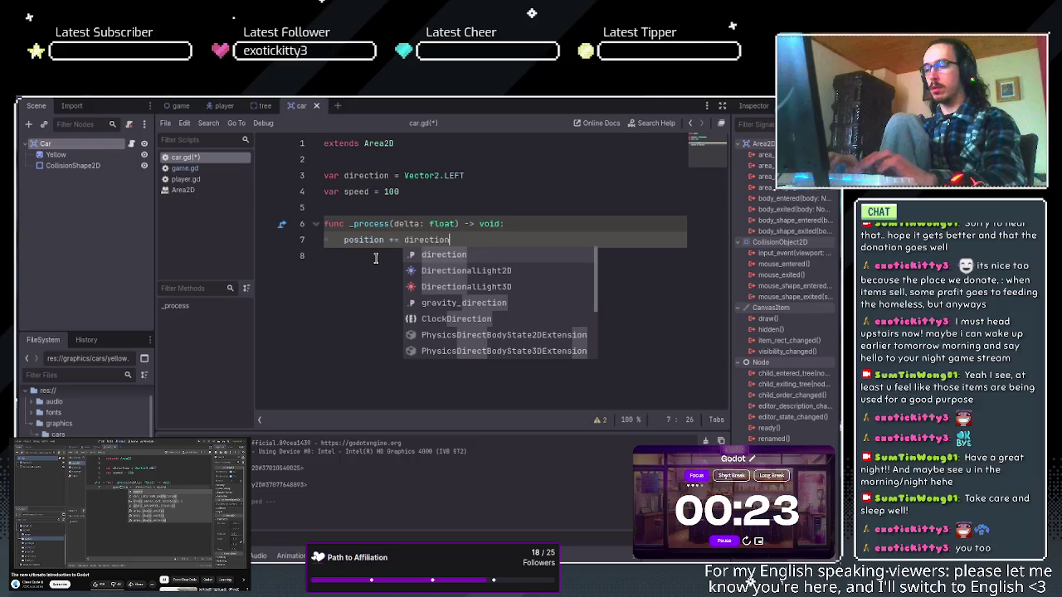
{"action": "type", "text": "* s"}
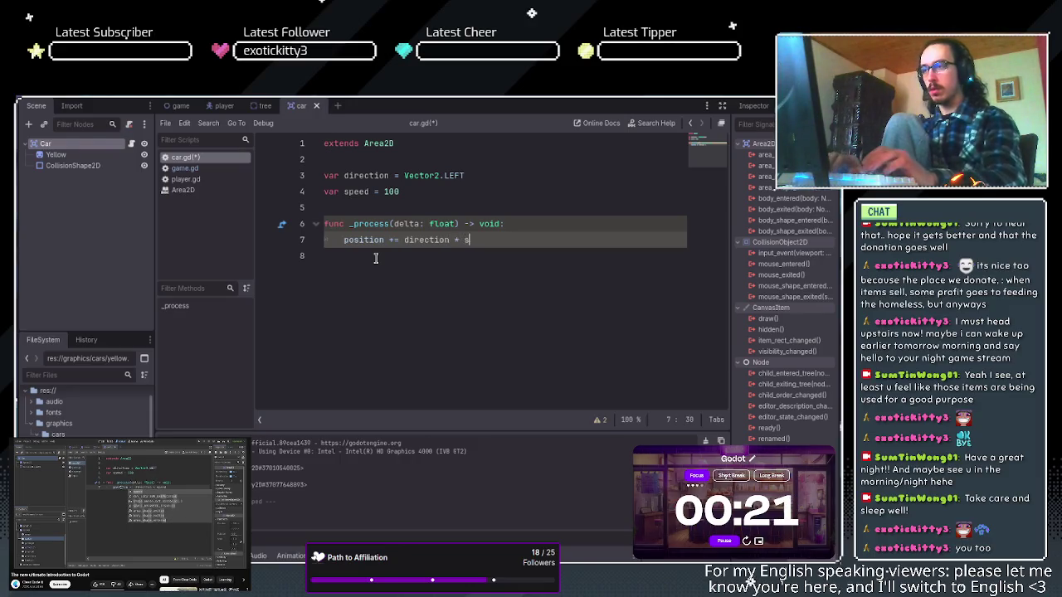
{"action": "type", "text": "peed"}
{"action": "key", "text": "Escape"}
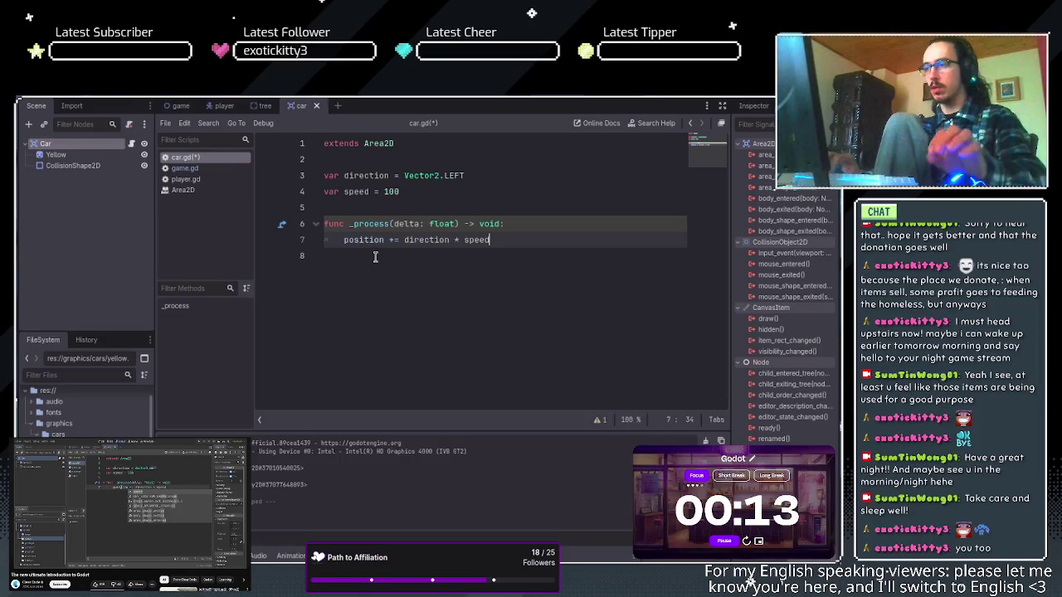
{"action": "key", "text": "Return"}
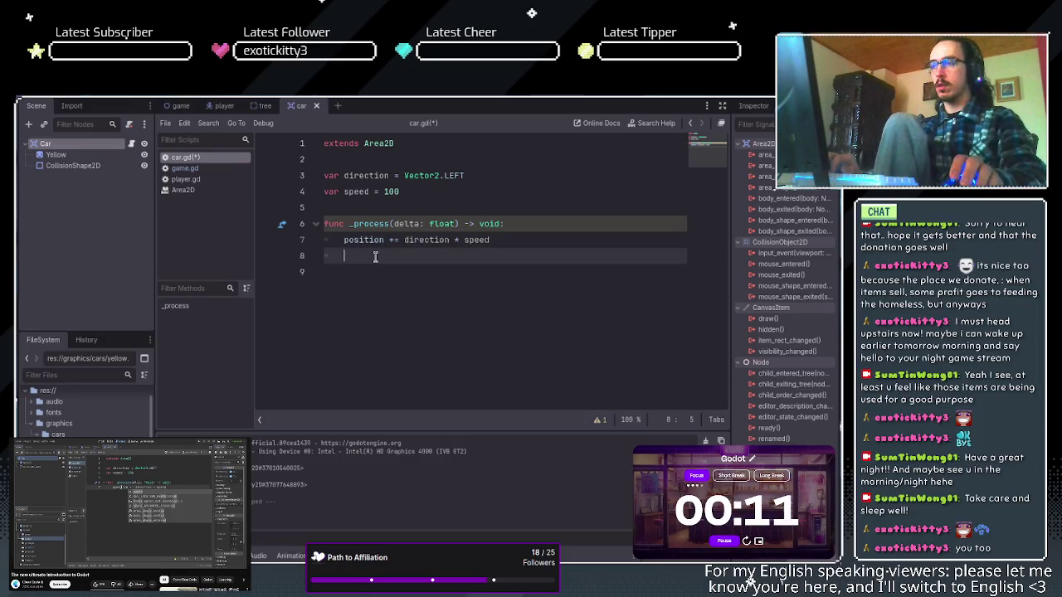
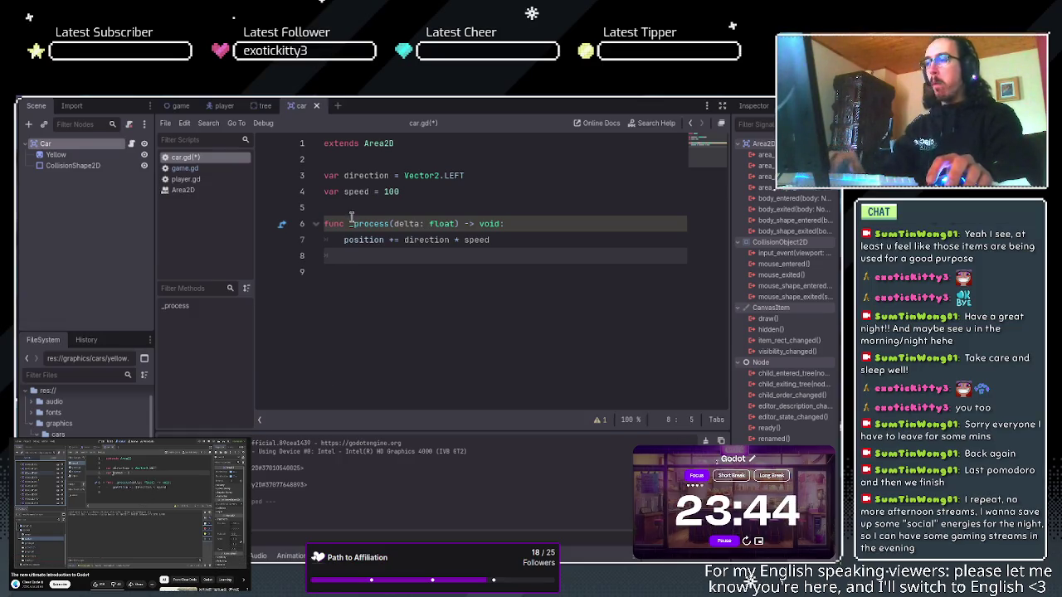
Change the car speed in car.gd from 100 to 2 and run the game.
{"action": "left_click", "coordinate": [400, 192]}
{"action": "key", "text": "BackSpace"}
{"action": "type", "text": "2"}
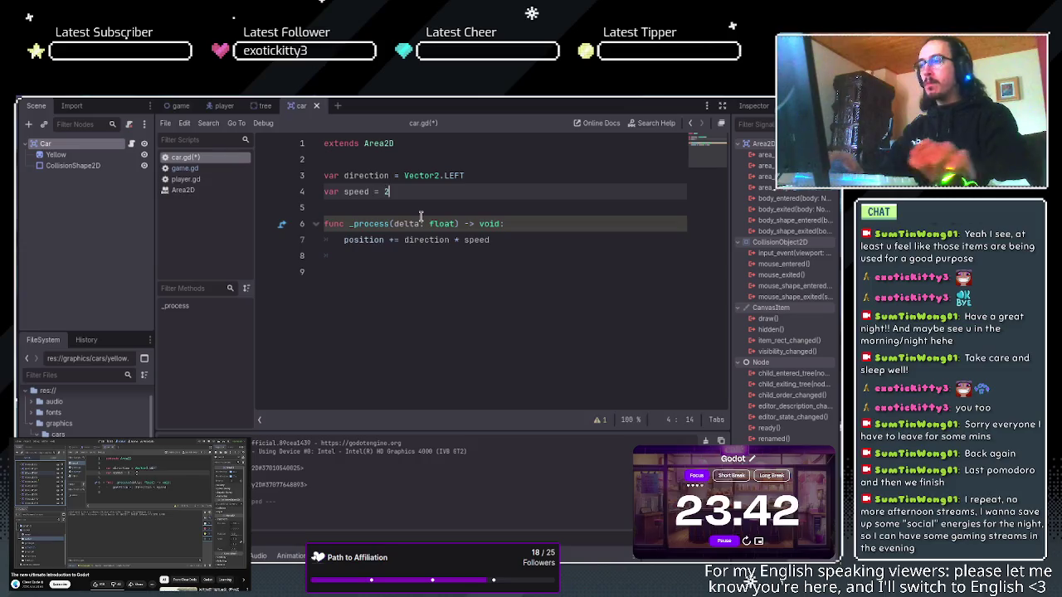
{"action": "left_click", "coordinate": [508, 255]}
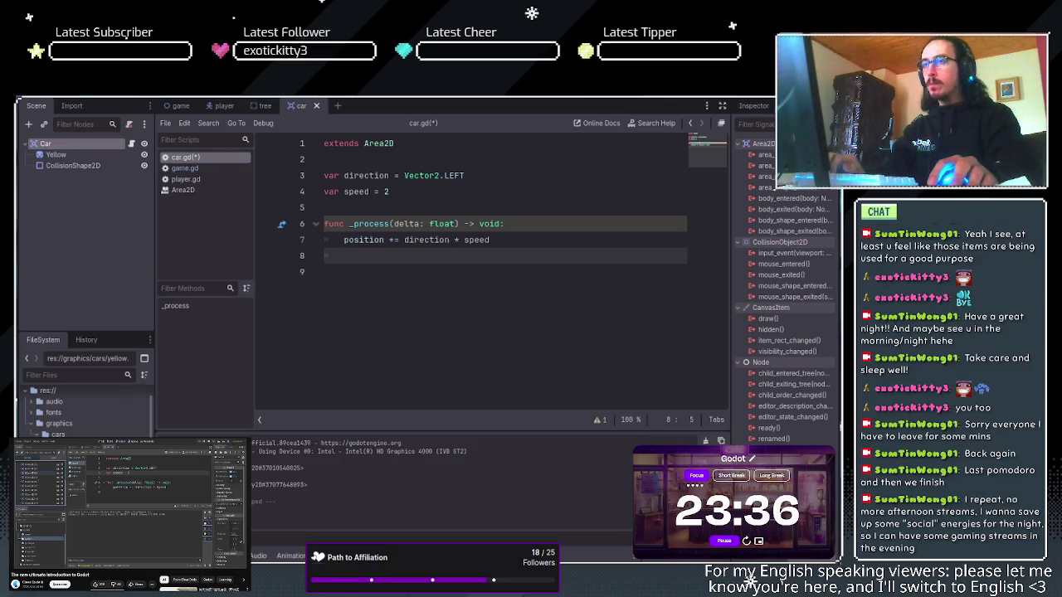
{"action": "key", "text": "F5"}
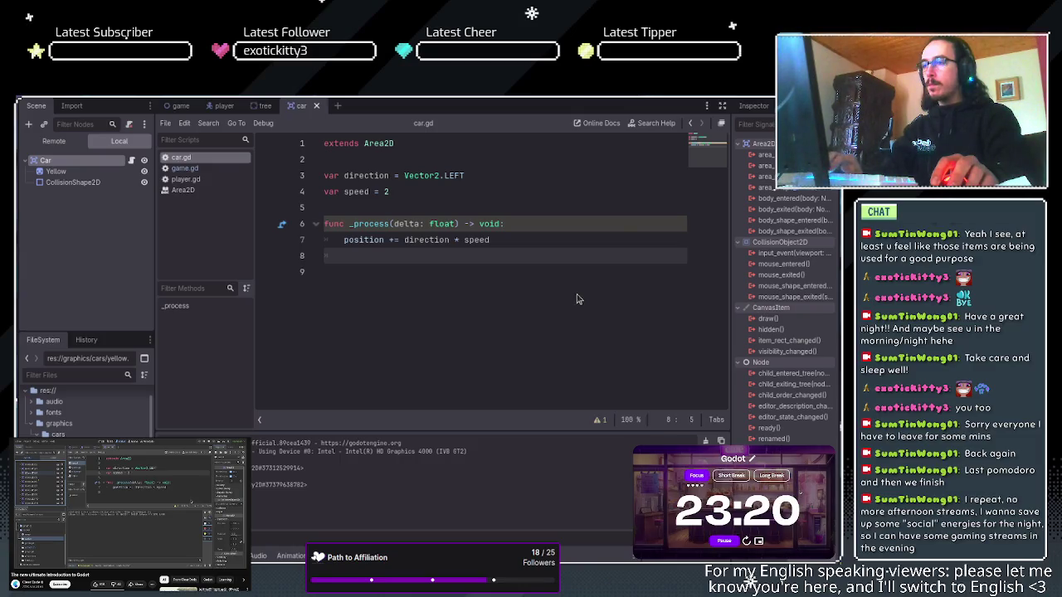
{"action": "key", "text": "F8"}
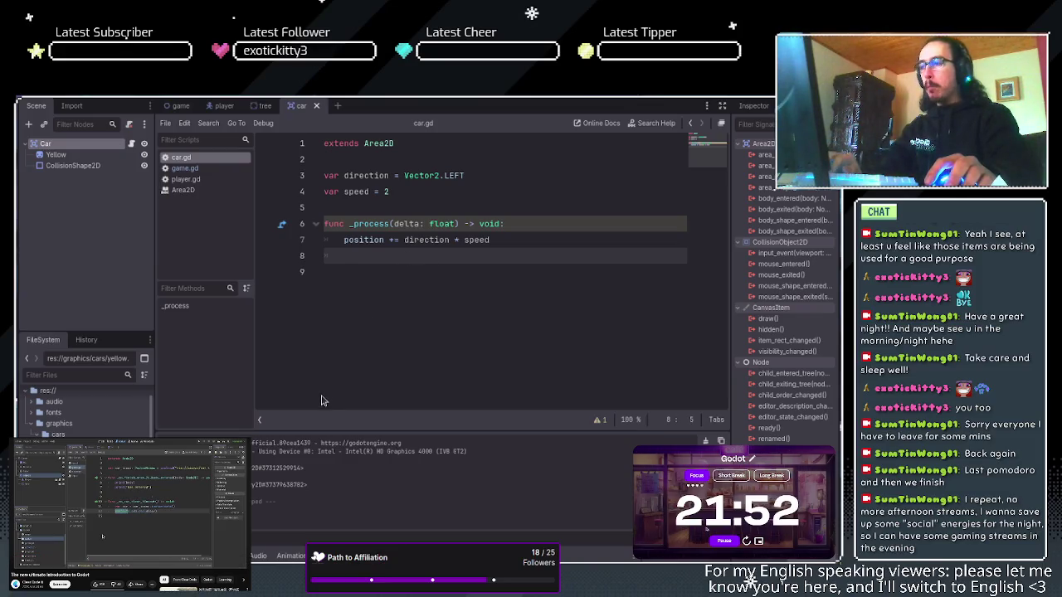
In the game scene, add a Node2D directly under Game named Objects.
{"action": "left_click", "coordinate": [164, 107]}
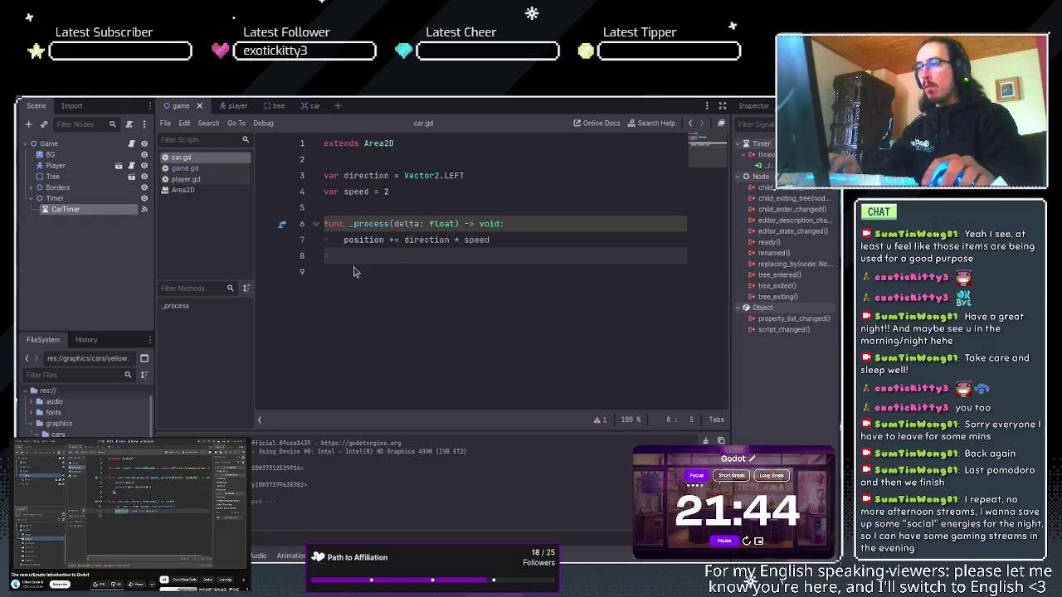
{"action": "key", "text": "ctrl+v"}
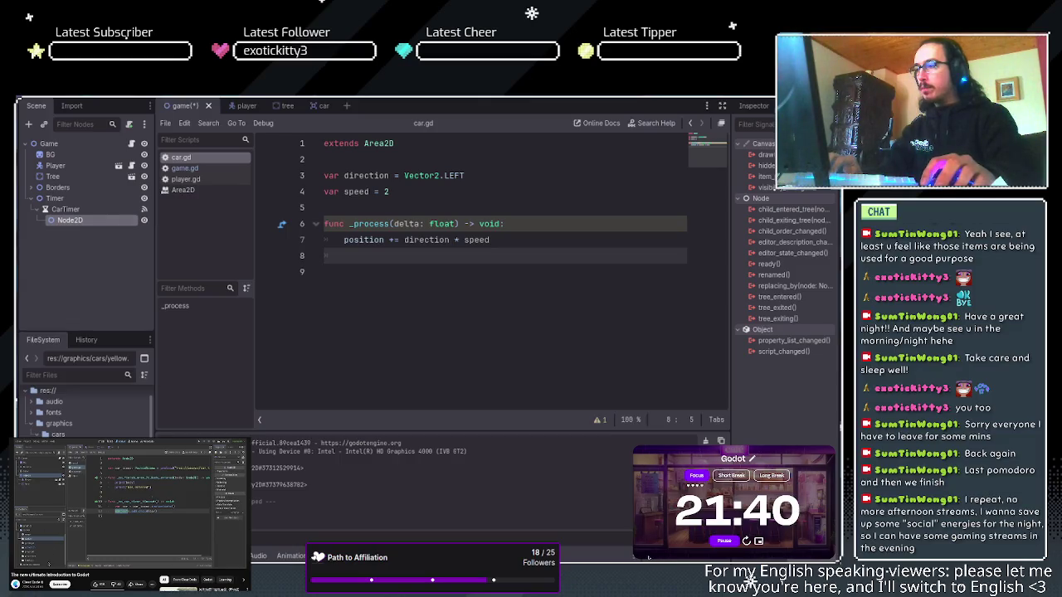
{"action": "key", "text": "ctrl+z"}
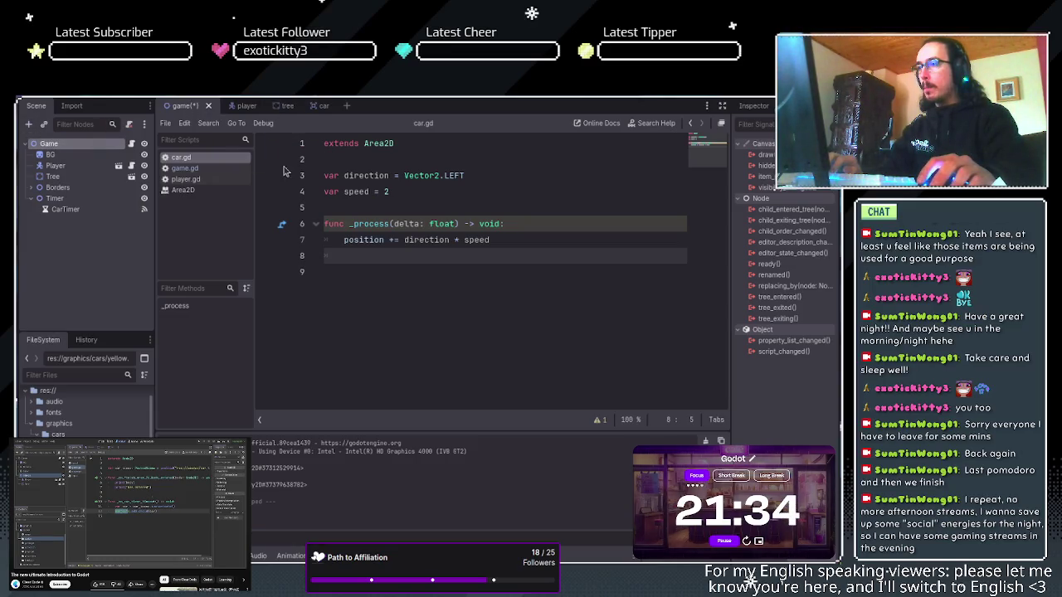
{"action": "key", "text": "ctrl+shift+z"}
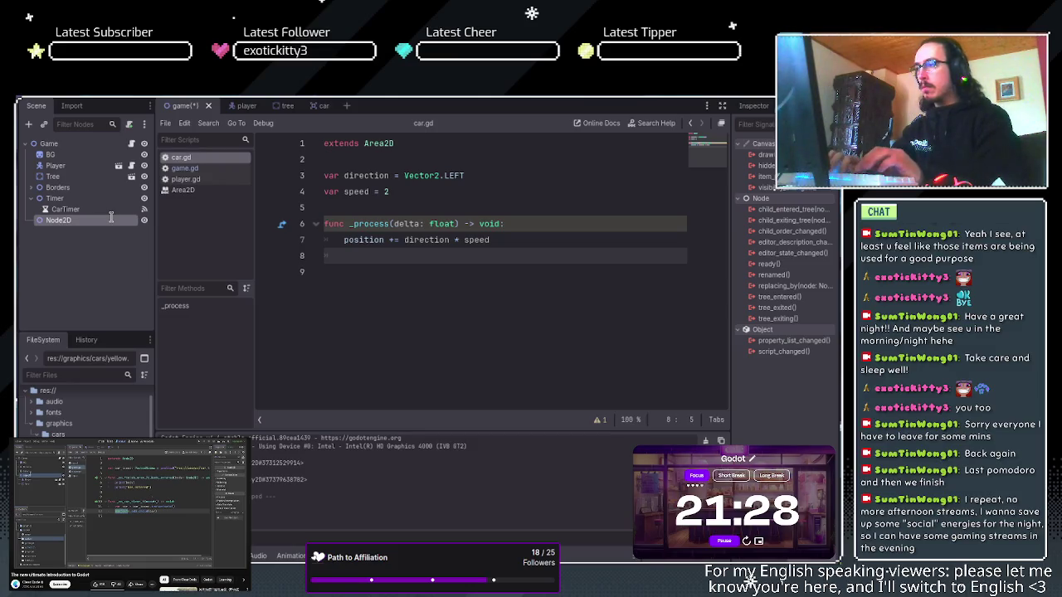
{"action": "type", "text": "Objects"}
{"action": "key", "text": "Return"}
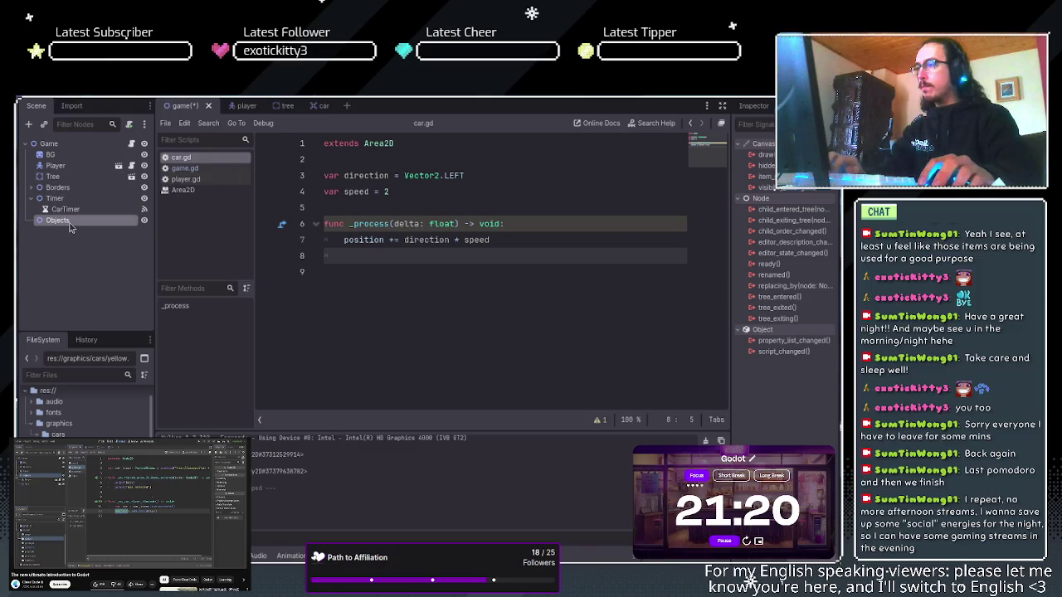
Move the Player and Tree nodes under Objects and save the game scene.
{"action": "left_click", "coordinate": [31, 198]}
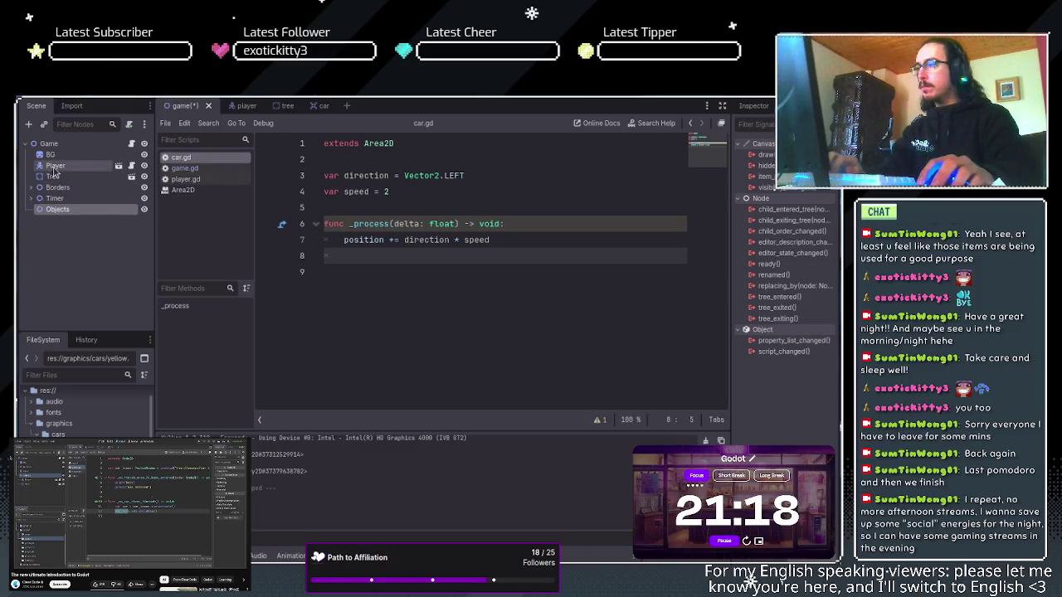
{"action": "left_click_drag", "start_coordinate": [56, 170], "coordinate": [58, 209]}
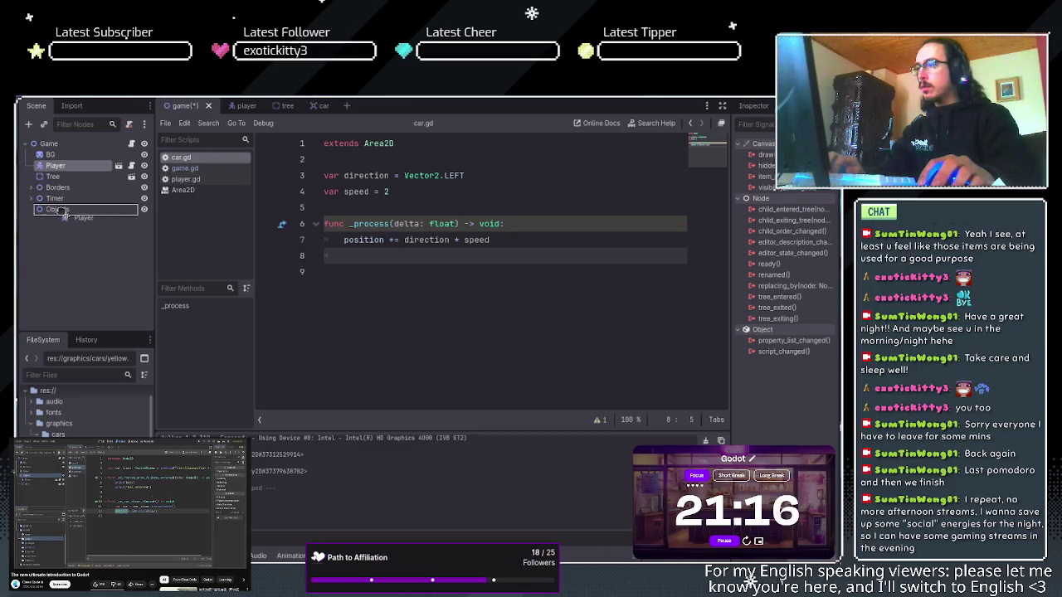
{"action": "left_click", "coordinate": [60, 211]}
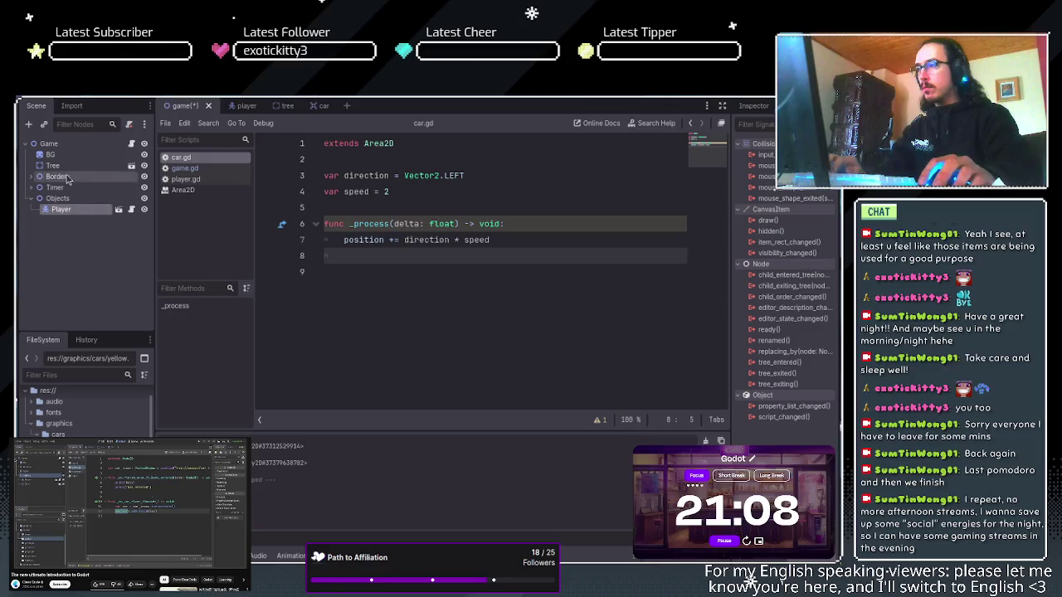
{"action": "left_click_drag", "start_coordinate": [52, 166], "coordinate": [77, 213]}
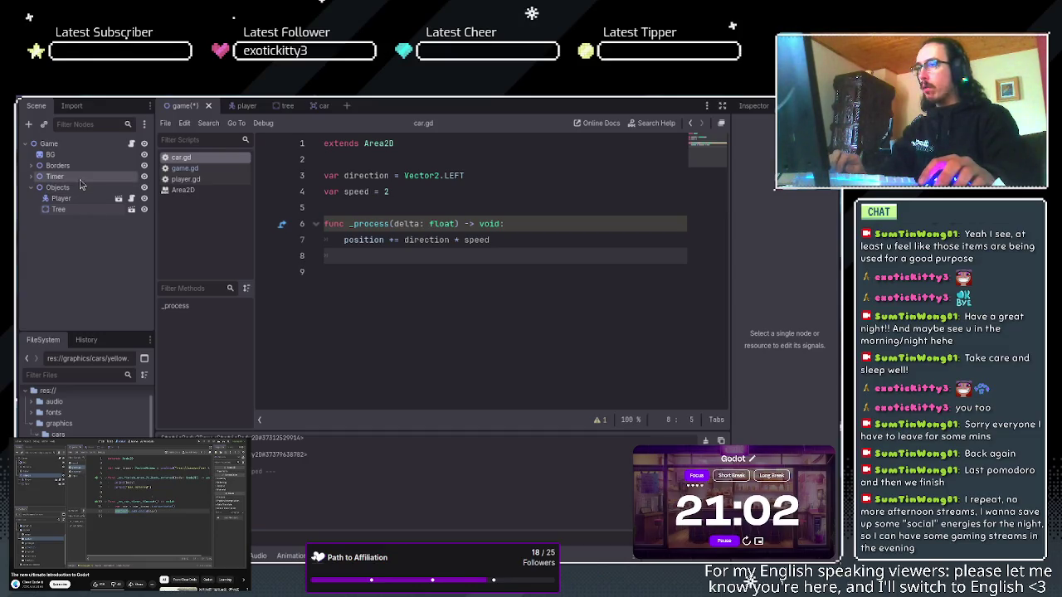
{"action": "key", "text": "ctrl+s"}
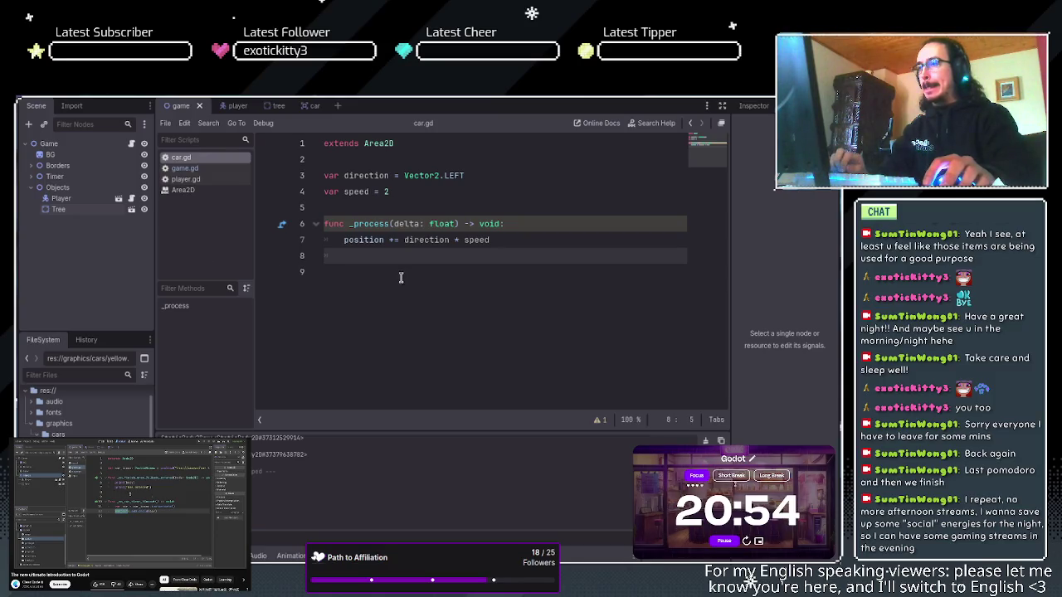
{"action": "key", "text": "ctrl+shift+period"}
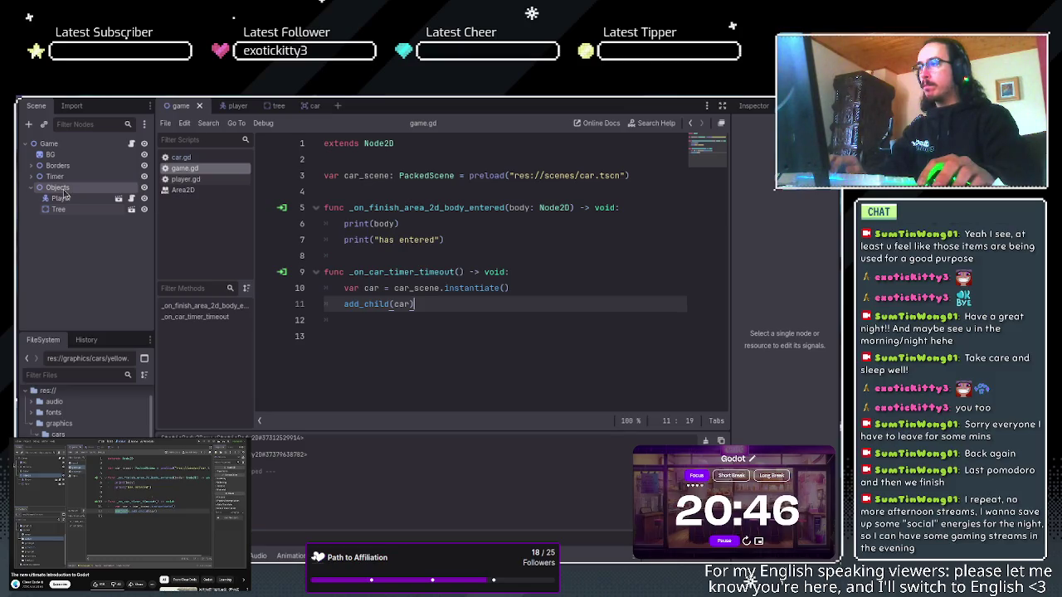
Make line 11 of game.gd read $Objects.add_child(car) by dragging in the Objects node.
{"action": "left_click_drag", "start_coordinate": [61, 193], "coordinate": [345, 305]}
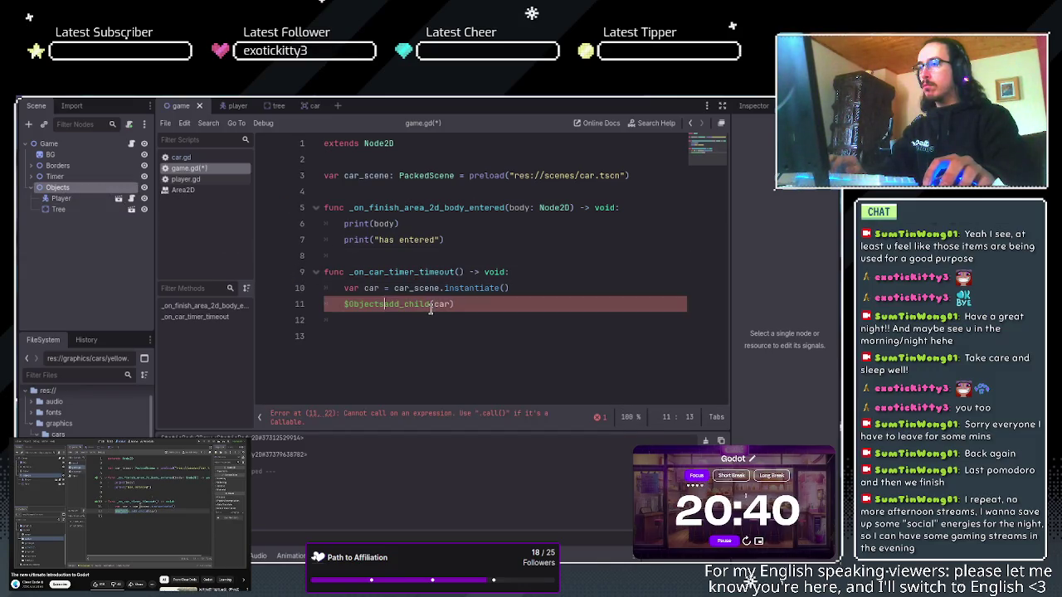
{"action": "type", "text": "."}
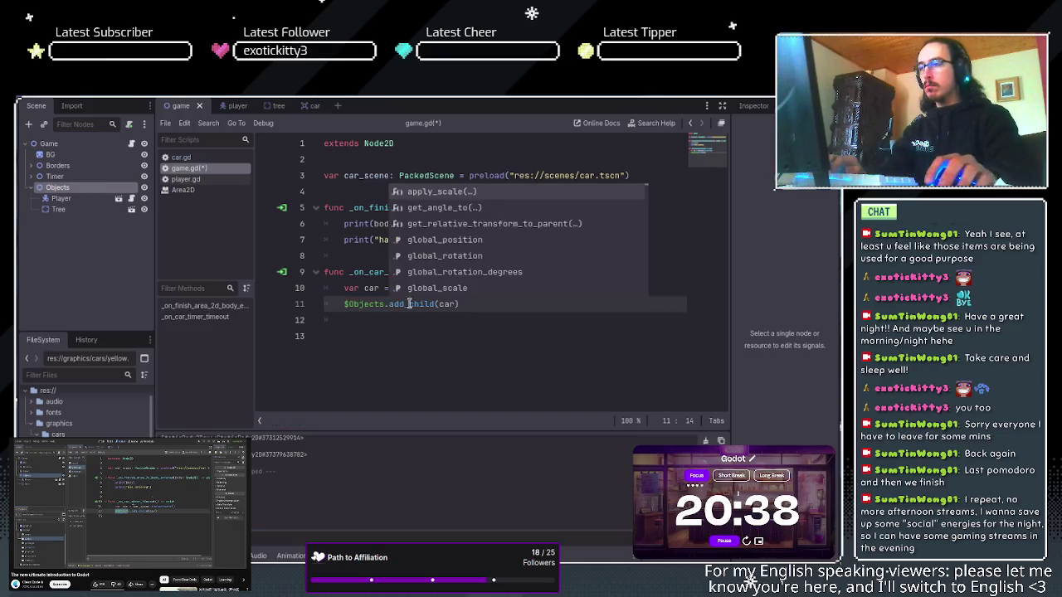
{"action": "left_click", "coordinate": [468, 306]}
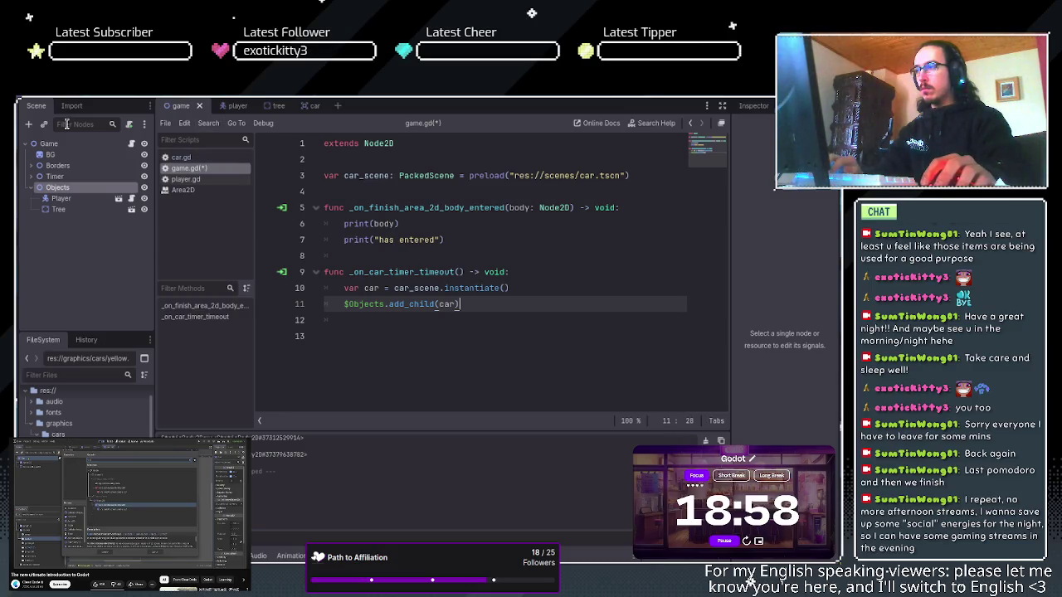
Add a VisibleOnScreenNotifier2D to the car scene, connect its signal to car.gd, and save.
{"action": "left_click", "coordinate": [308, 106]}
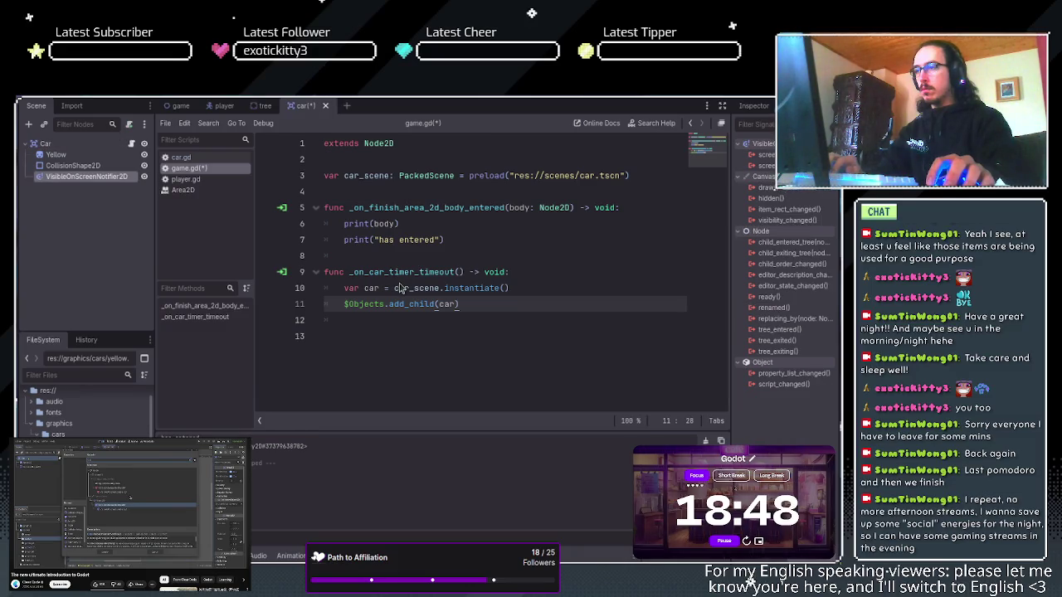
{"action": "key", "text": "ctrl+v"}
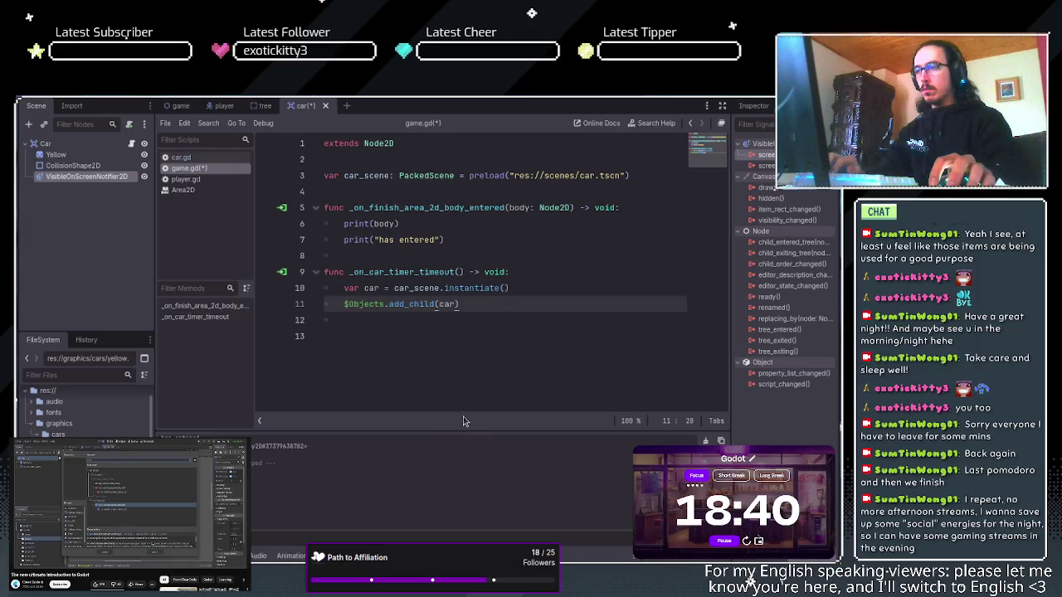
{"action": "key", "text": "Return"}
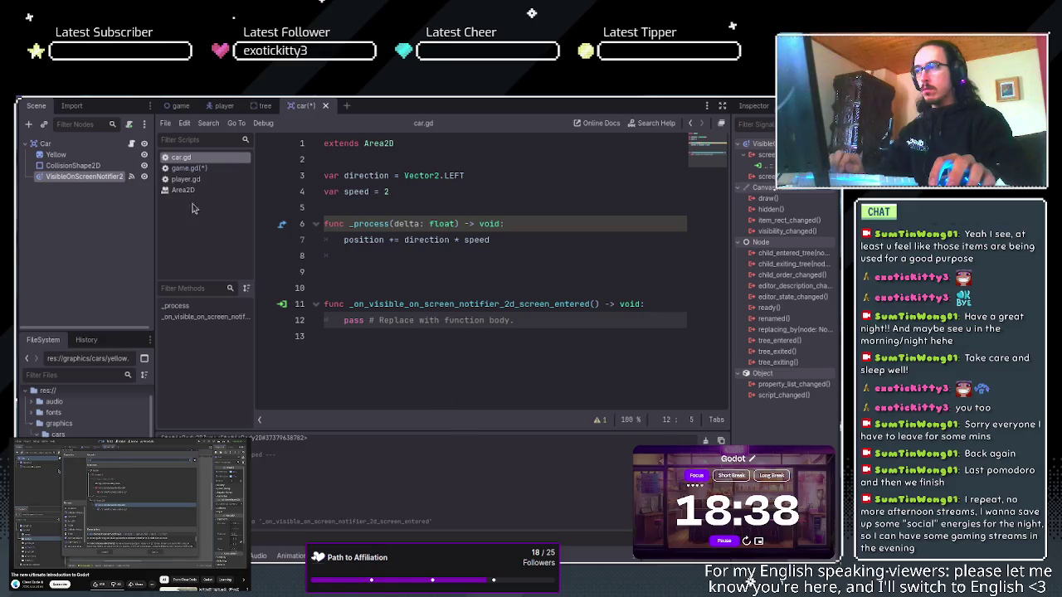
{"action": "left_click", "coordinate": [214, 169]}
{"action": "key", "text": "ctrl+s"}
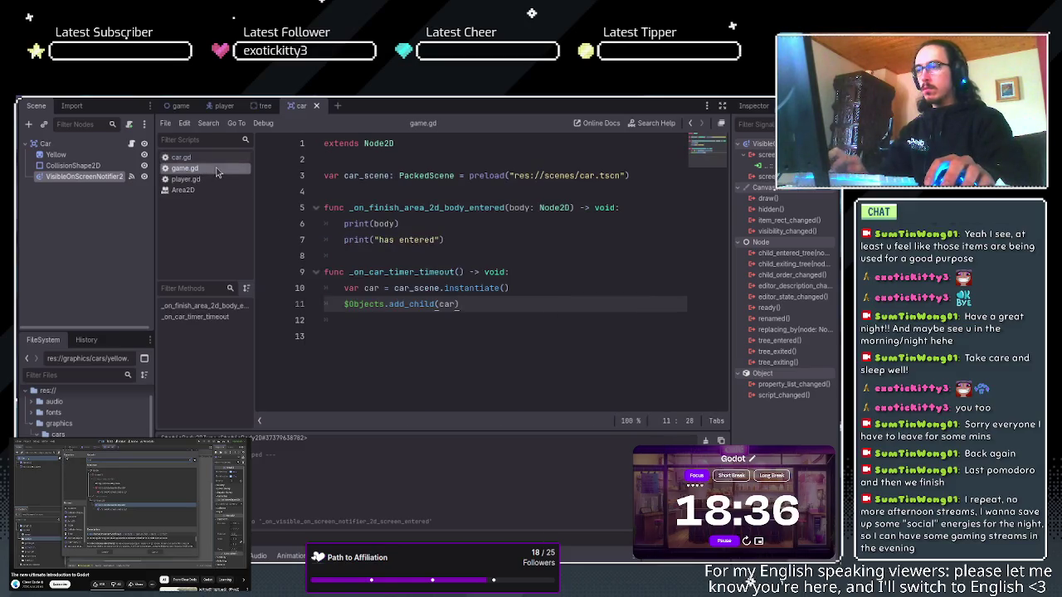
Remove the extra blank lines above the new callback in car.gd.
{"action": "left_click", "coordinate": [213, 157]}
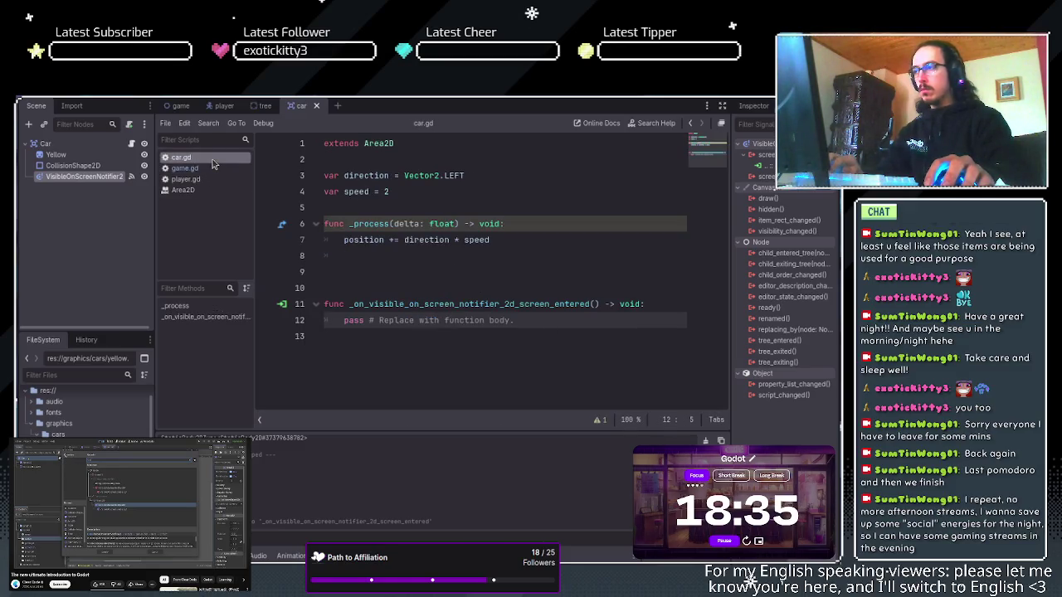
{"action": "left_click", "coordinate": [354, 290]}
{"action": "key", "text": "BackSpace"}
{"action": "key", "text": "BackSpace"}
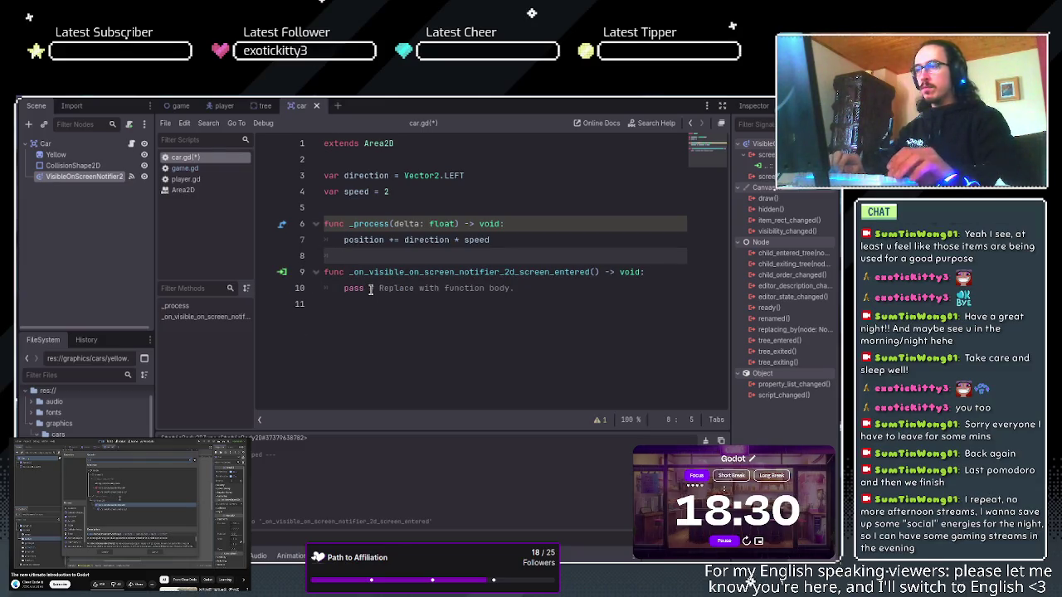
{"action": "left_click", "coordinate": [543, 275]}
{"action": "left_click", "coordinate": [544, 289]}
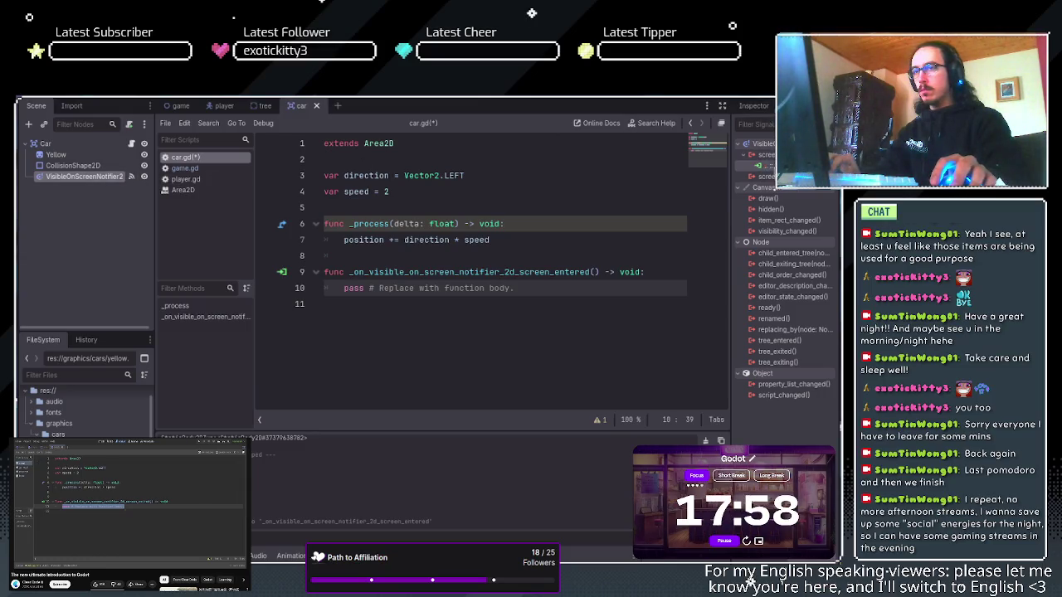
Replace the screen_entered connection and function with a screen_exited callback, trimming blank lines.
{"action": "left_click", "coordinate": [790, 199]}
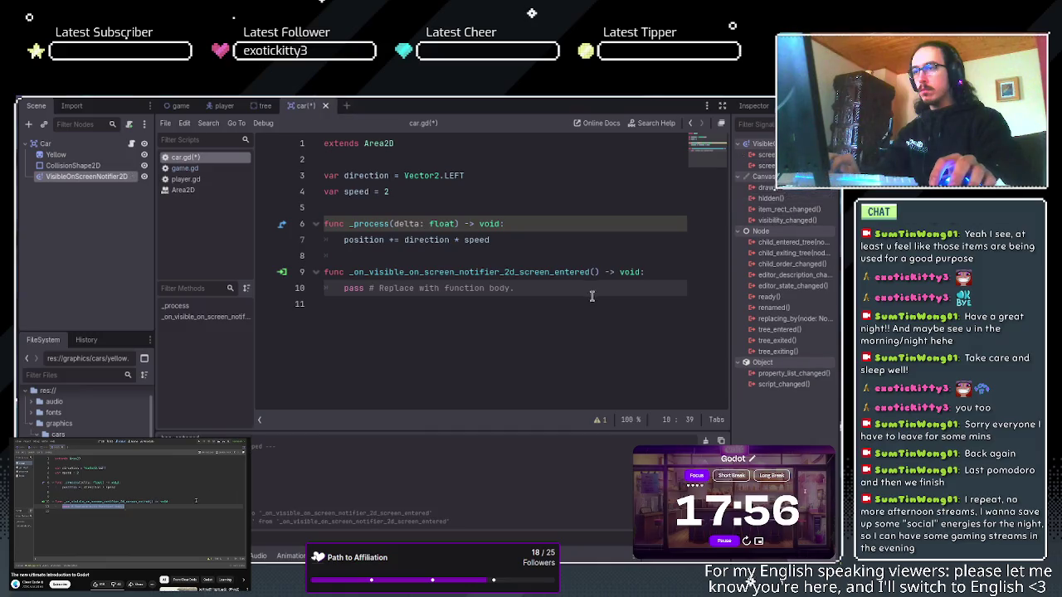
{"action": "left_click_drag", "start_coordinate": [518, 287], "coordinate": [314, 272]}
{"action": "key", "text": "BackSpace"}
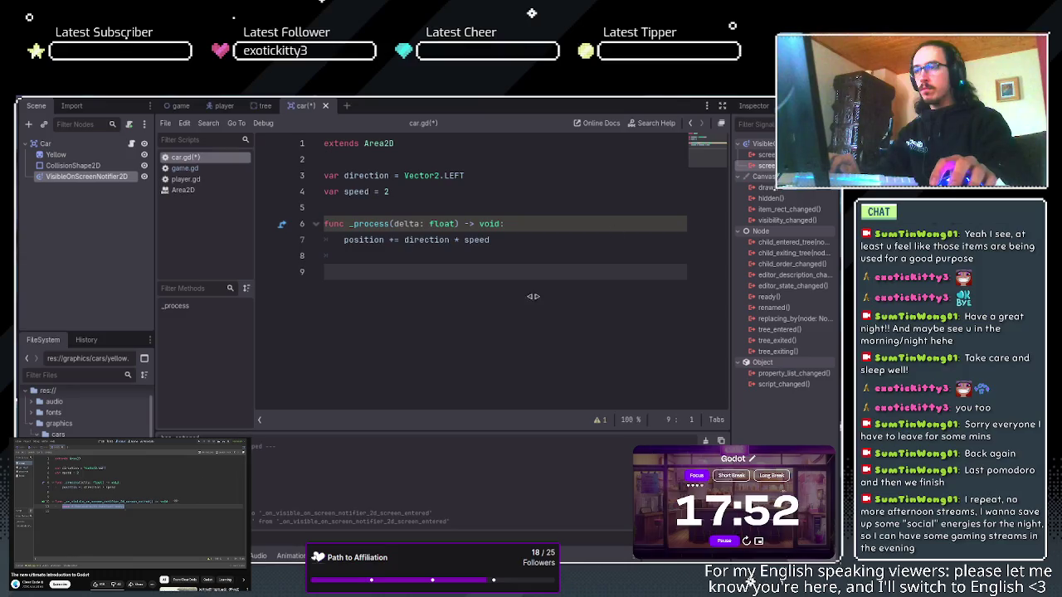
{"action": "key", "text": "ctrl+z"}
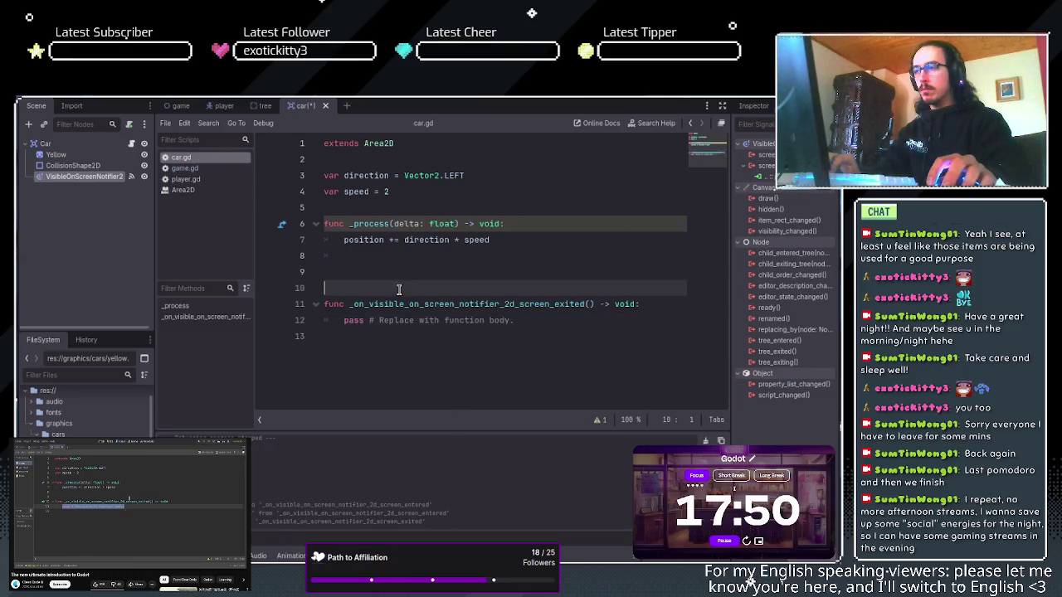
{"action": "key", "text": "BackSpace"}
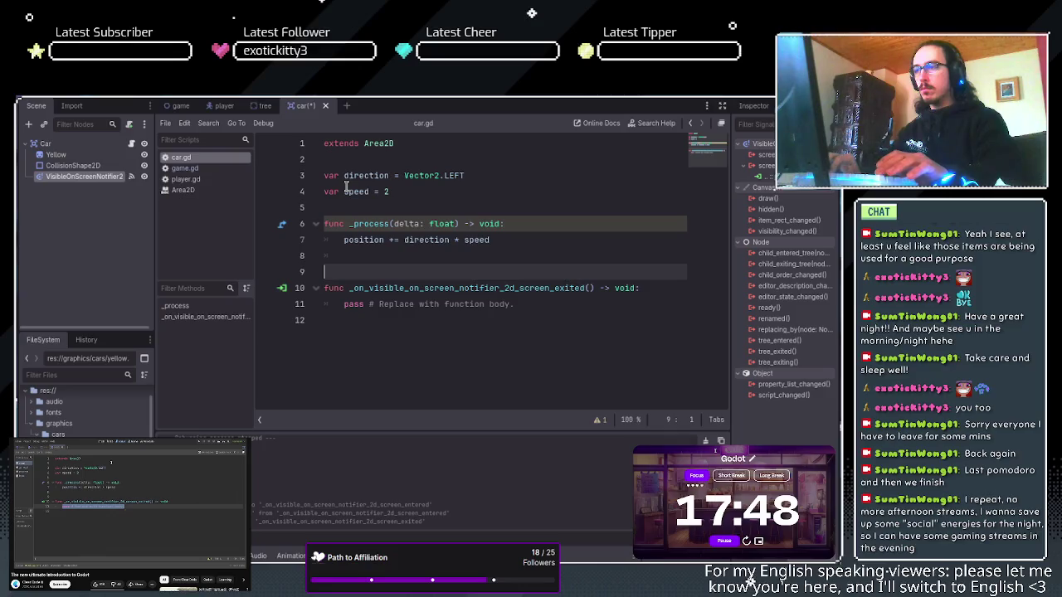
{"action": "key", "text": "BackSpace"}
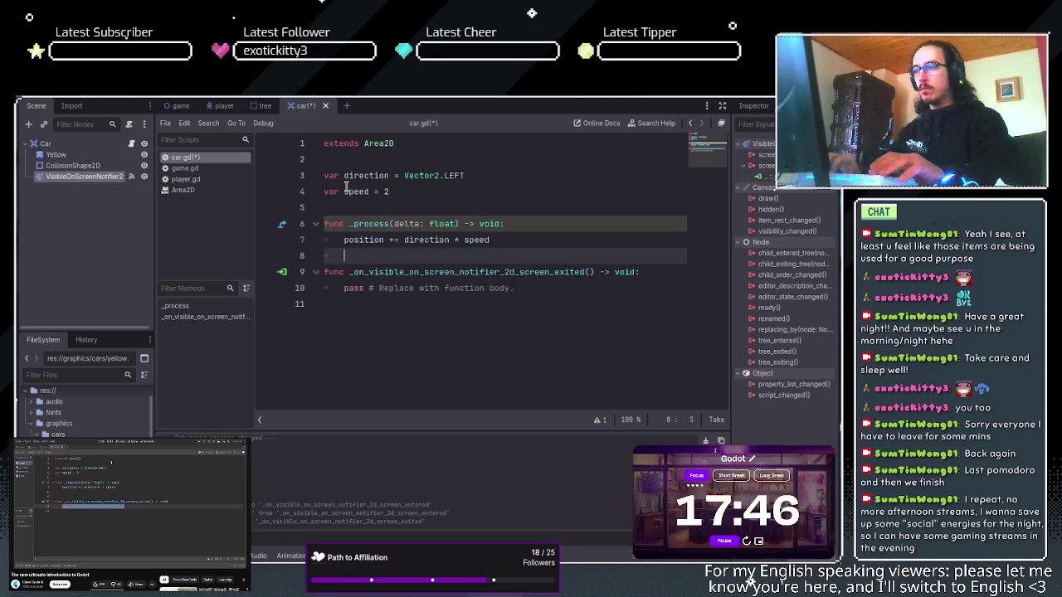
{"action": "left_click", "coordinate": [546, 292]}
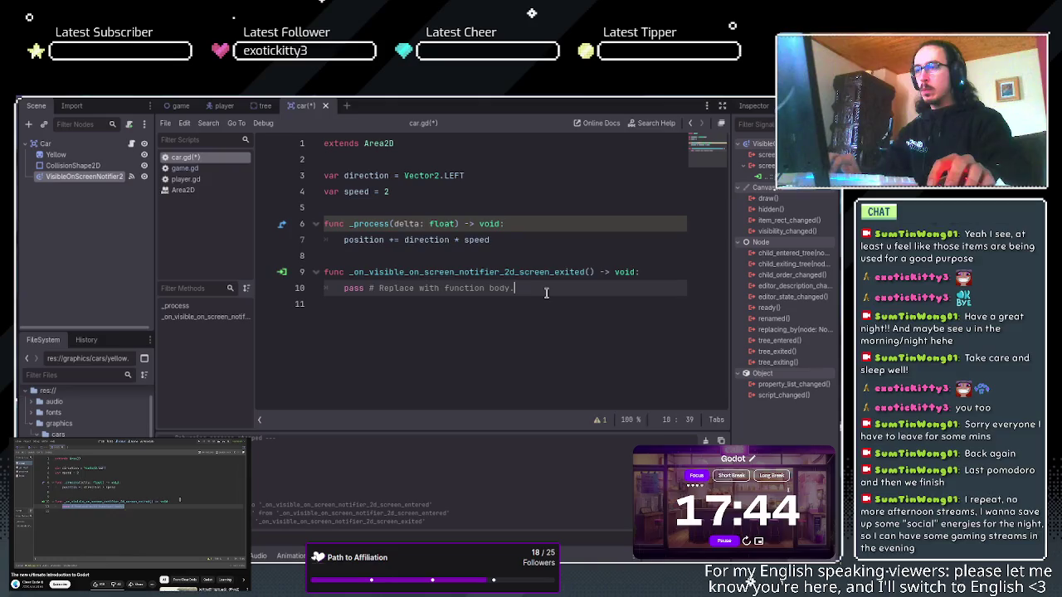